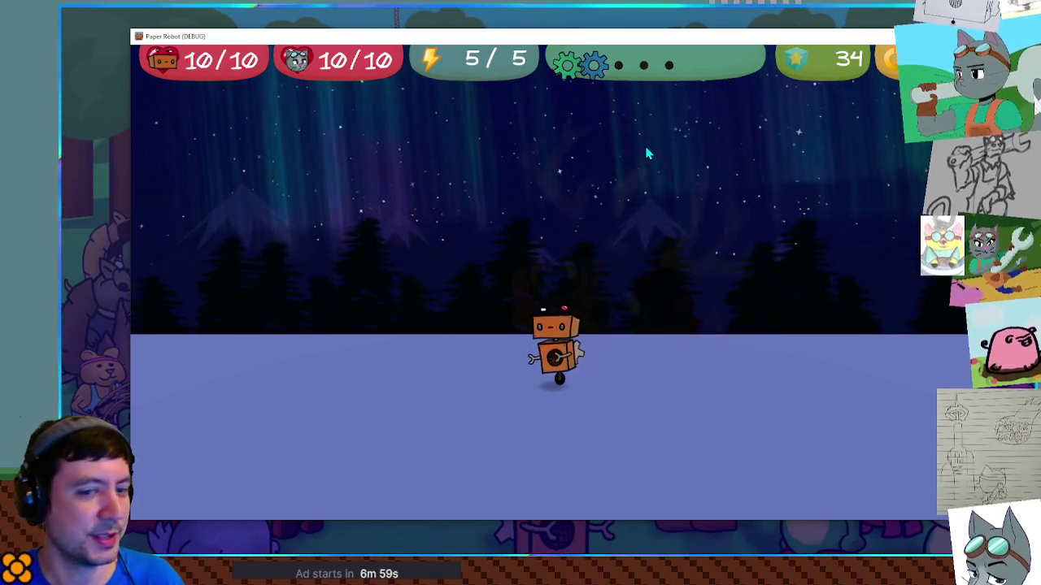
- Make the robot jump twice in the aurora-lit forest level and watch it land
key("space")
key("space")
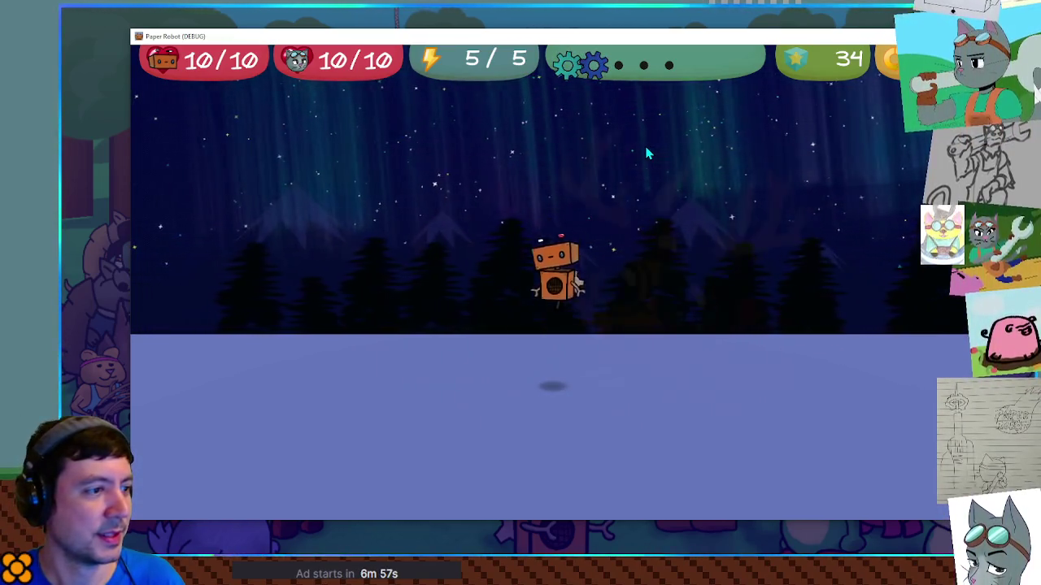
key("space")
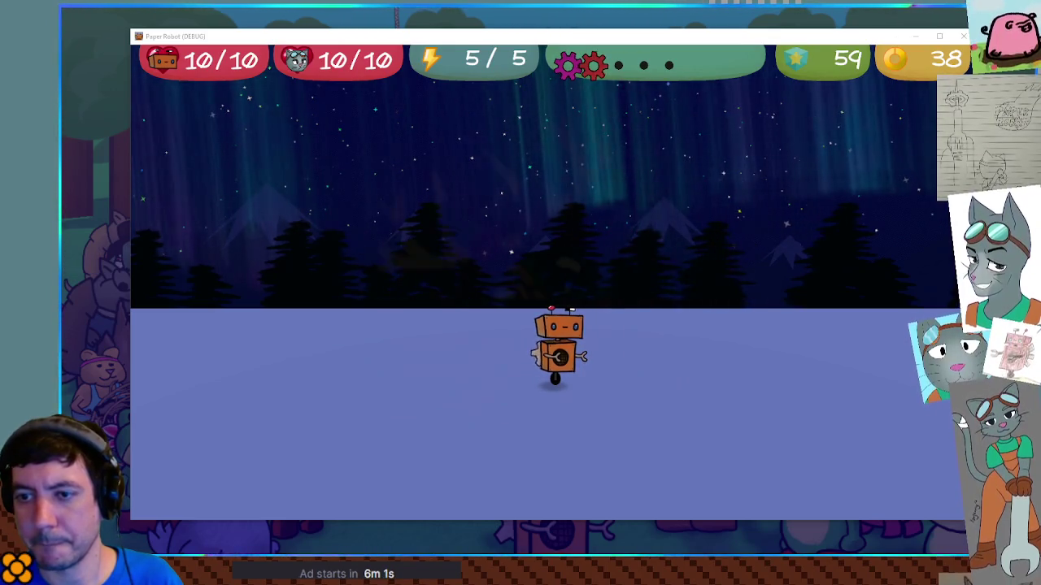
- Walk the robot left across the snowy ground, then back to the right
key("Left")
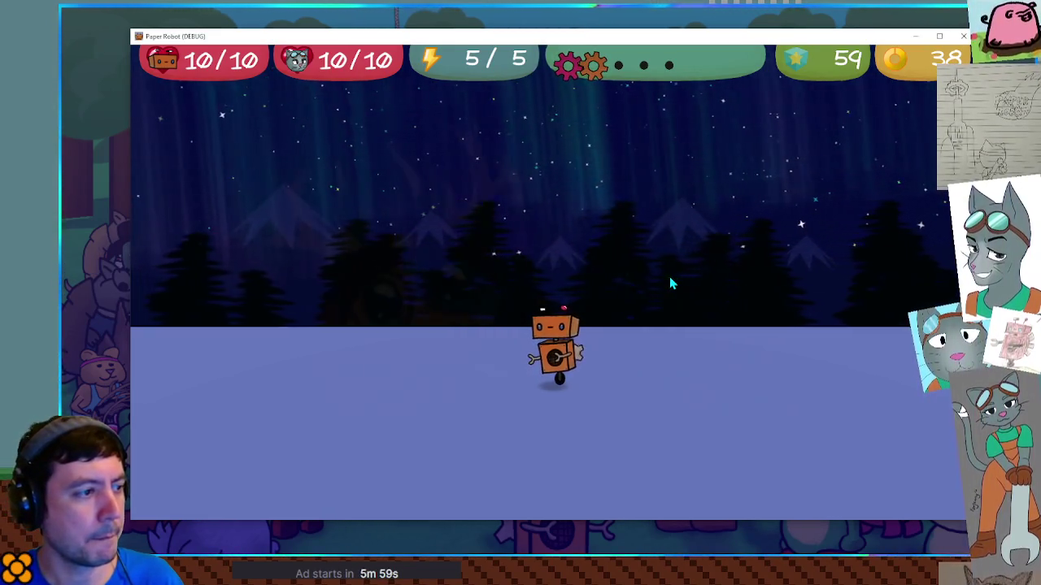
key("Left")
key("Right")
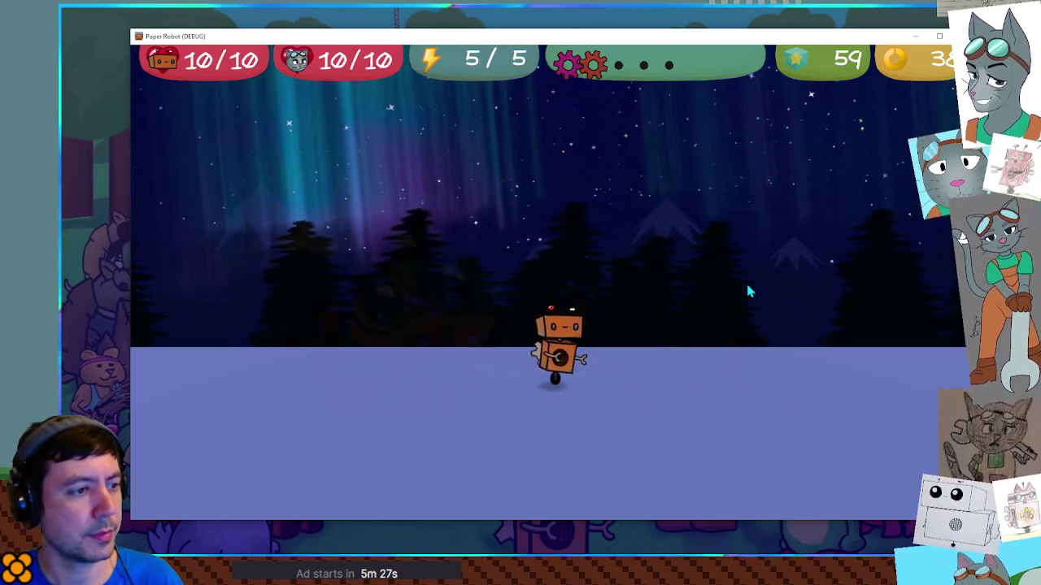
key("Right")
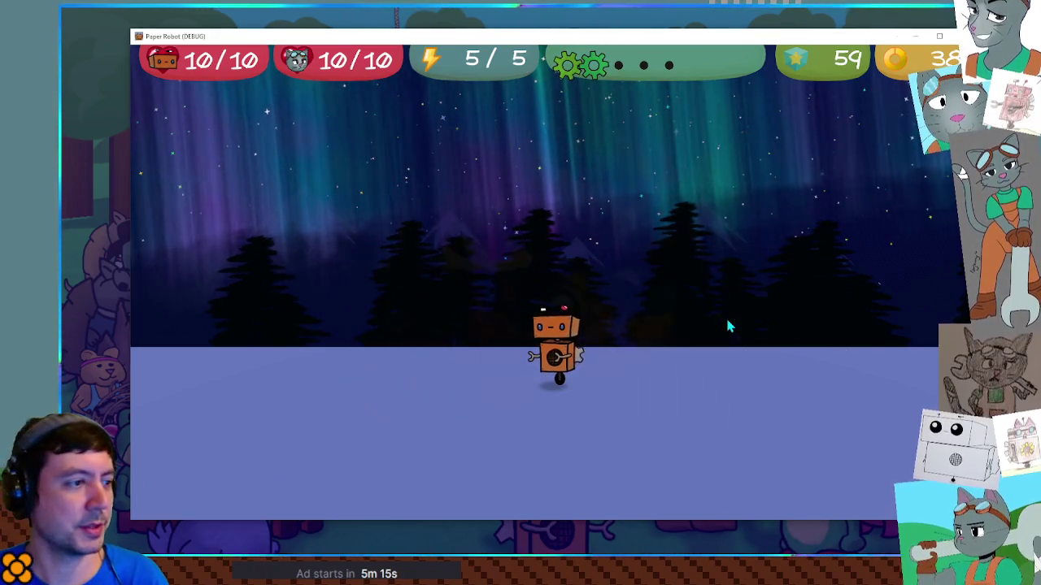
- Walk the robot briefly right, then far left until mountains appear behind the trees
key("Right")
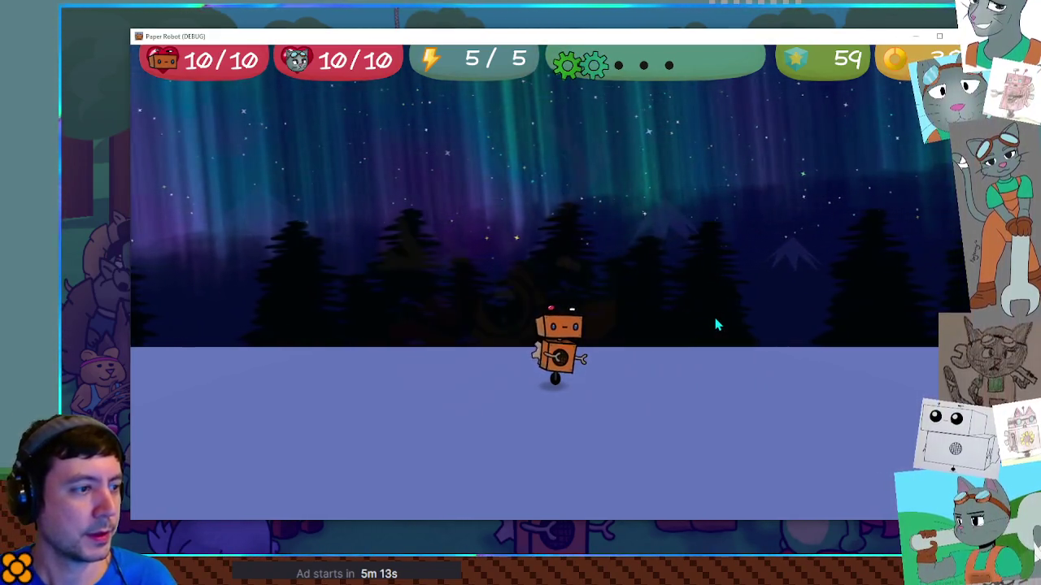
key("Right")
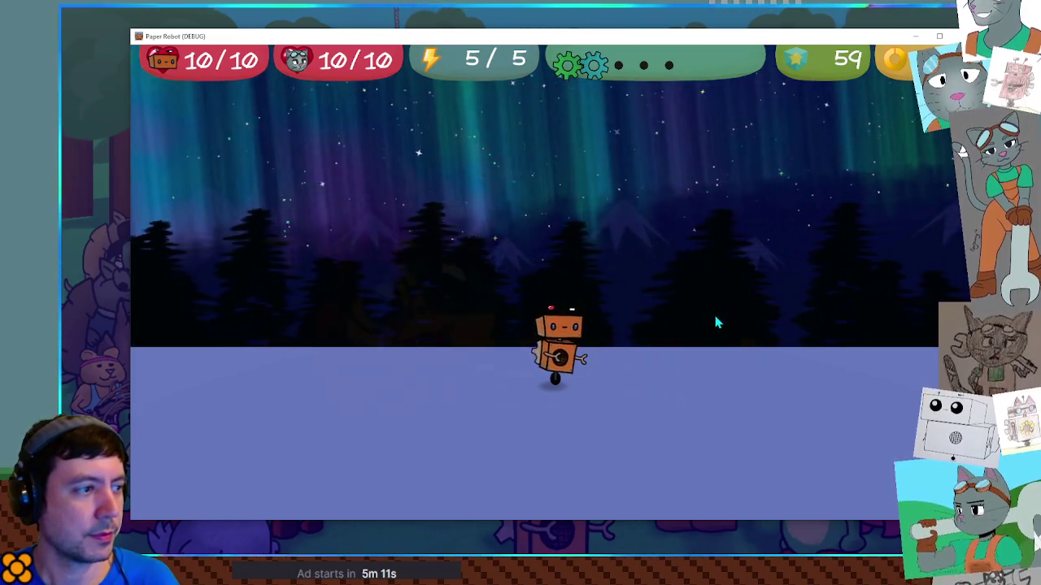
key("Left")
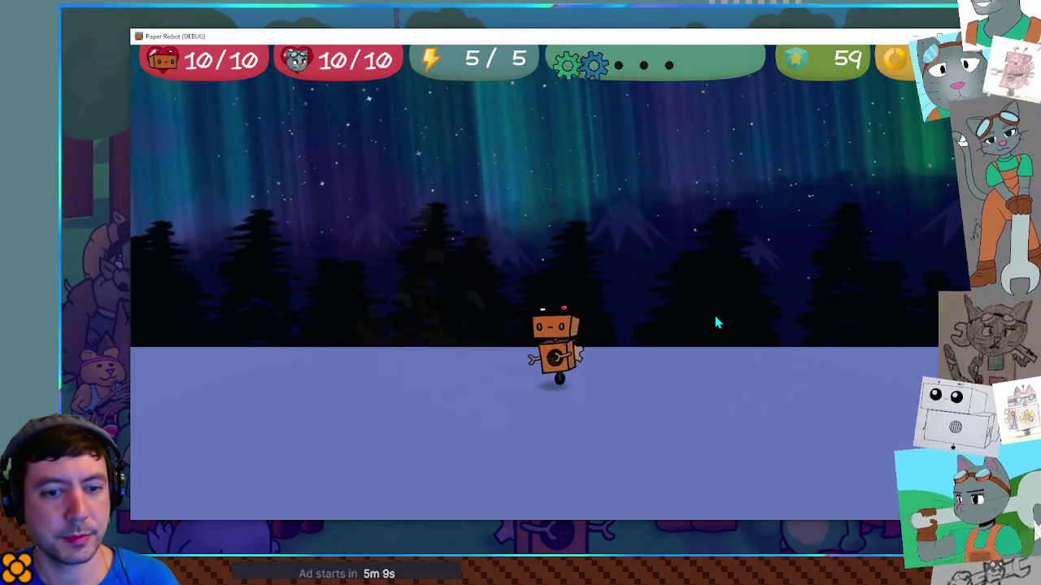
key("Left")
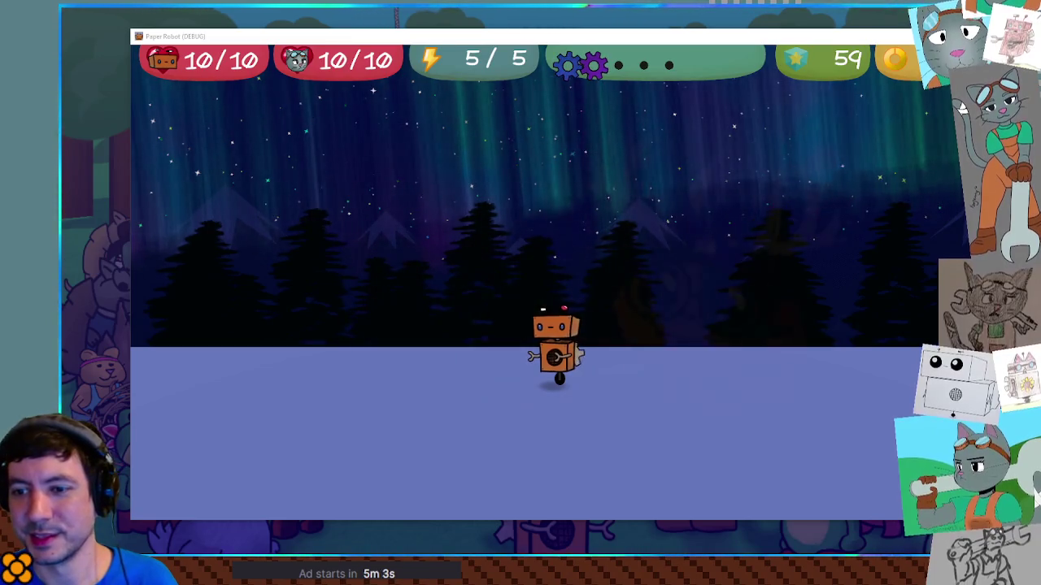
key("Left")
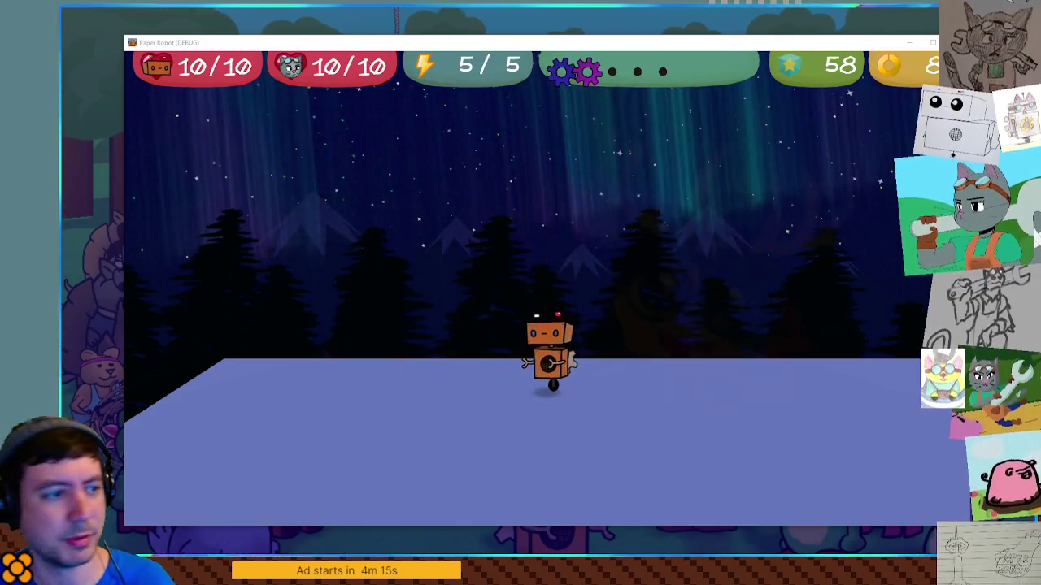
- Walk the robot right to the platform's right edge, then back left
key("Right")
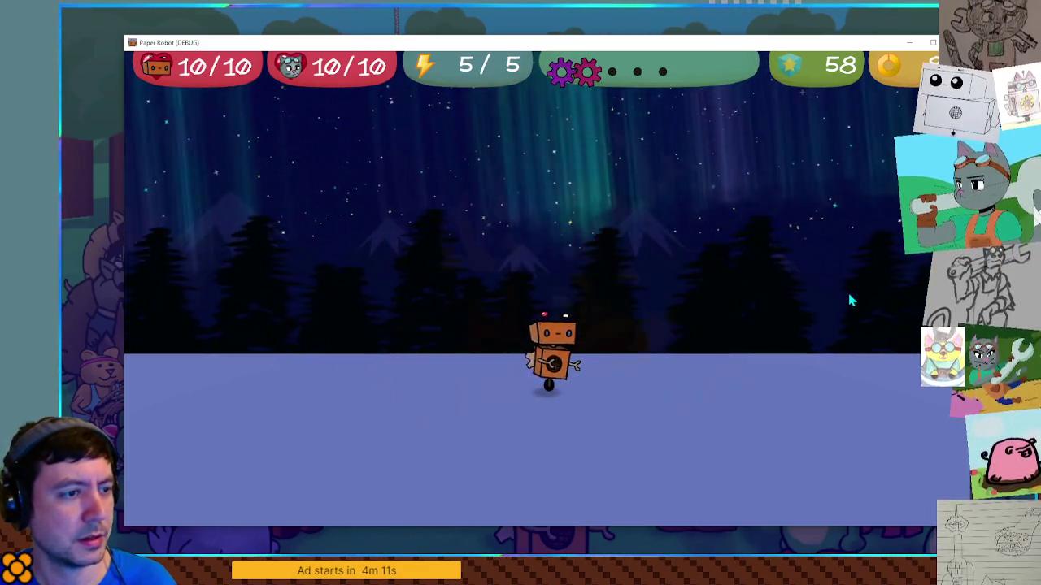
key("Right")
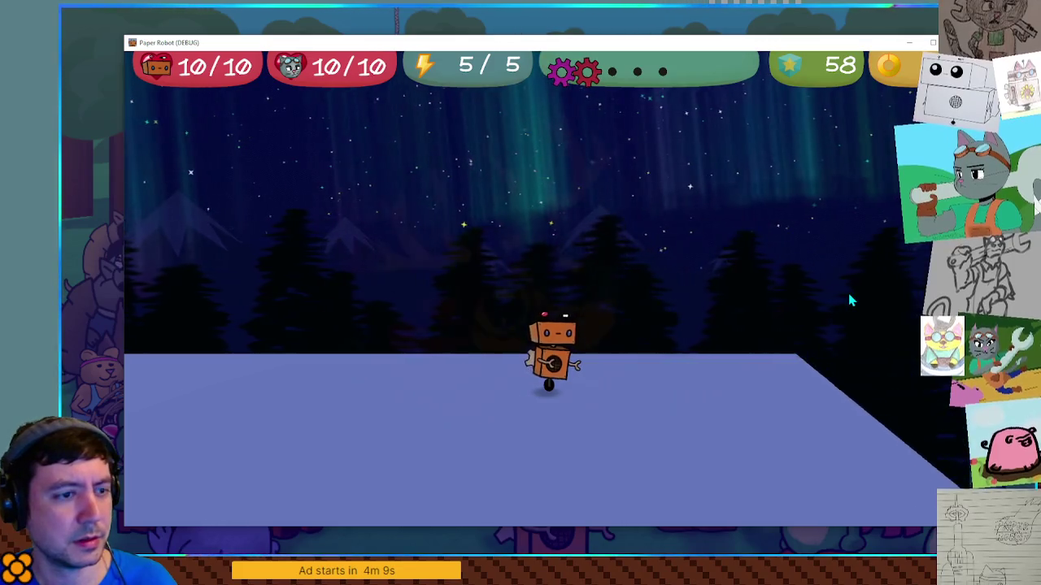
key("Left")
key("Left")
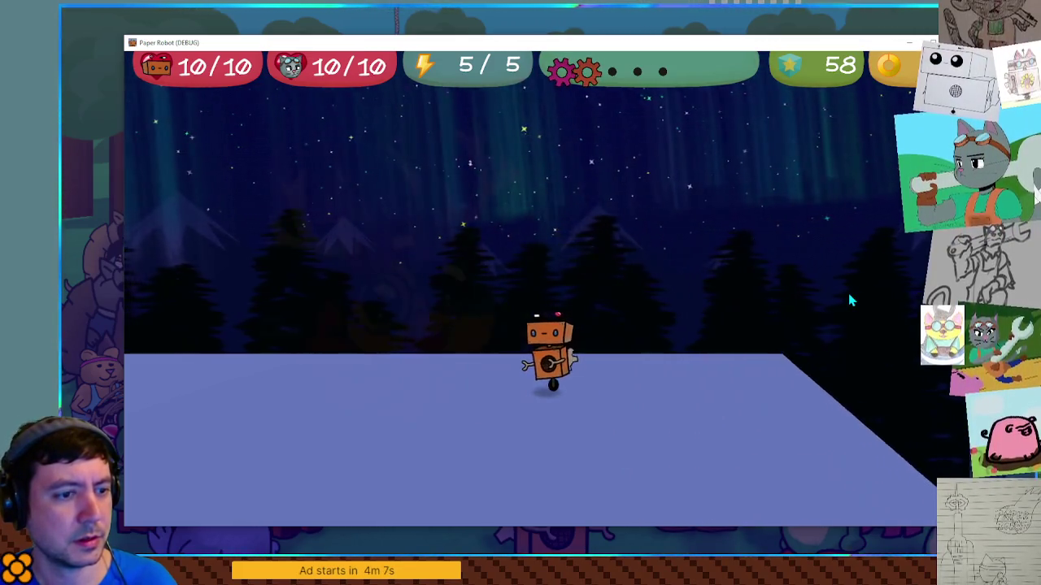
key("Left")
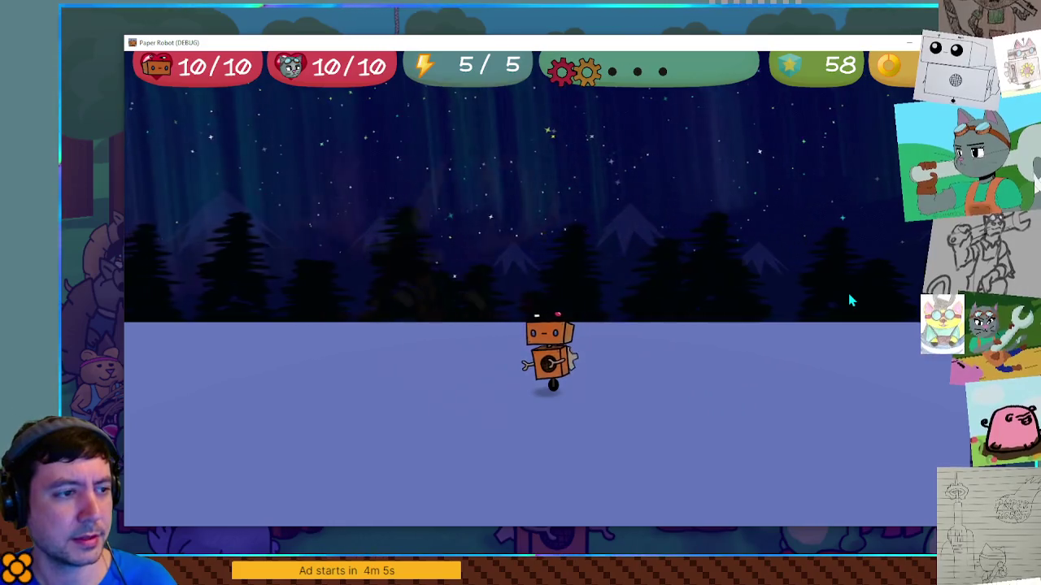
key("Left")
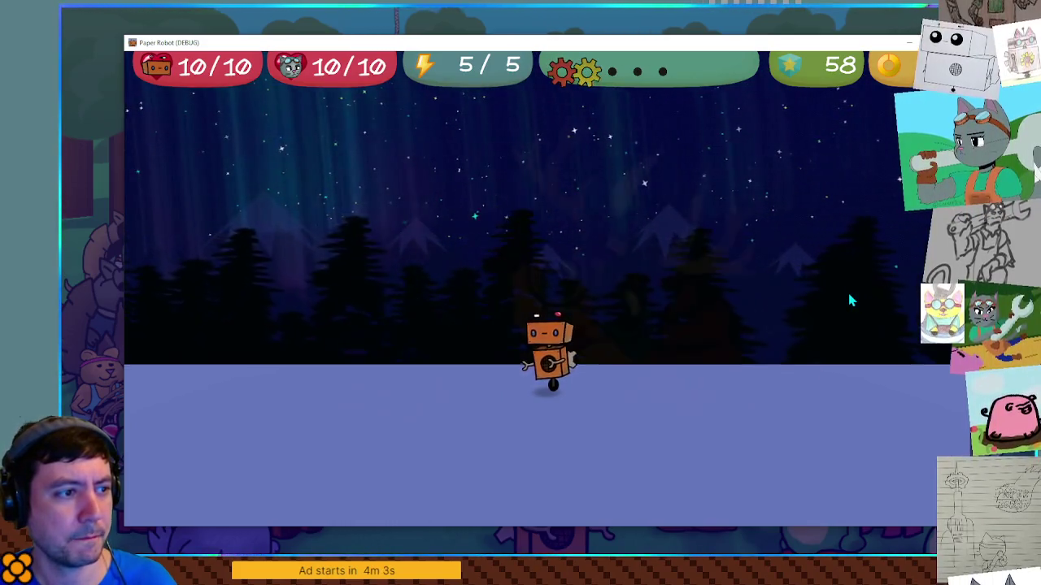
- Pace the robot right again, then back left across the snowy platform
key("Right")
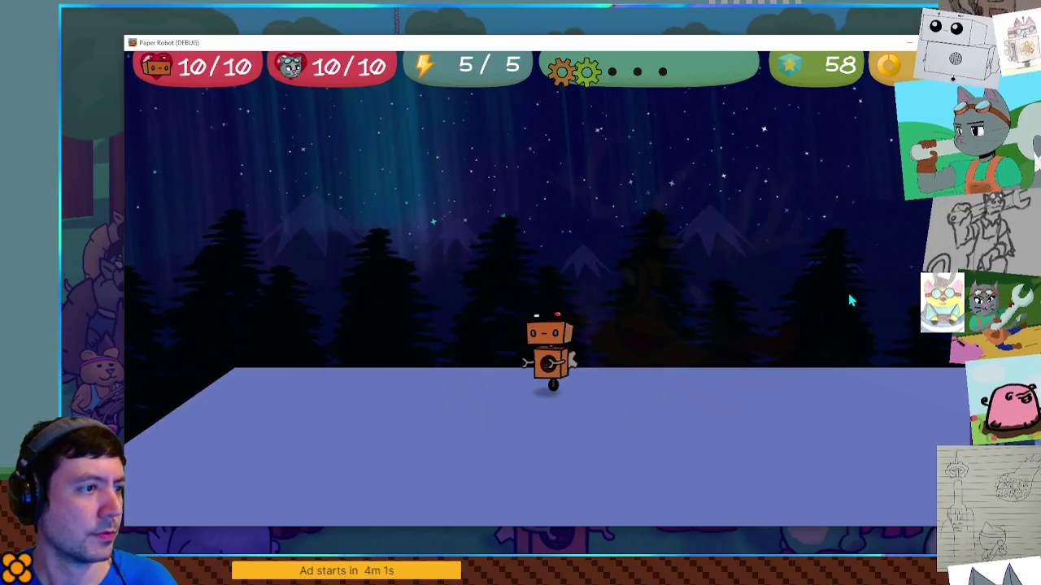
key("Right")
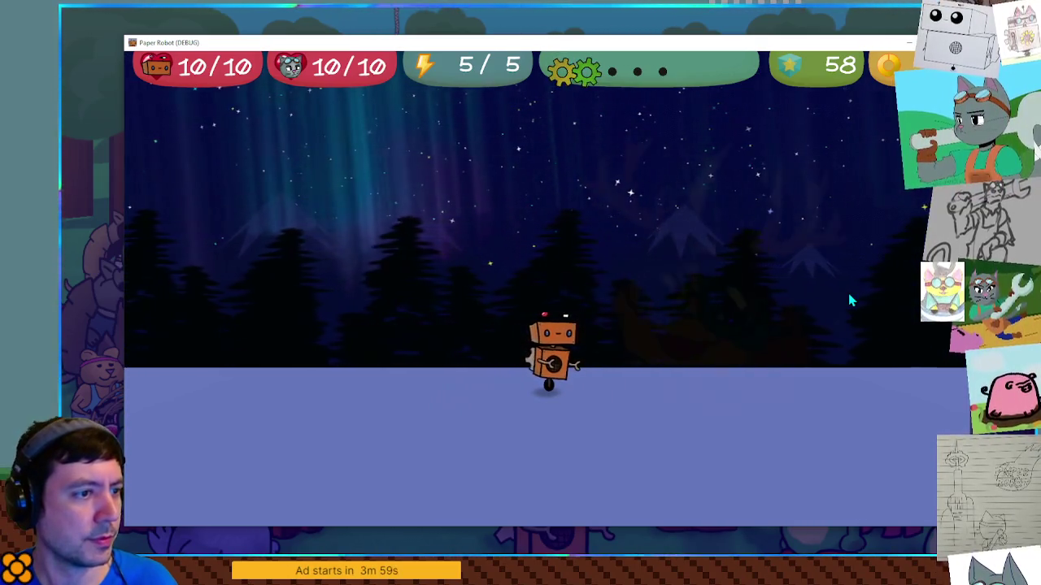
key("Right")
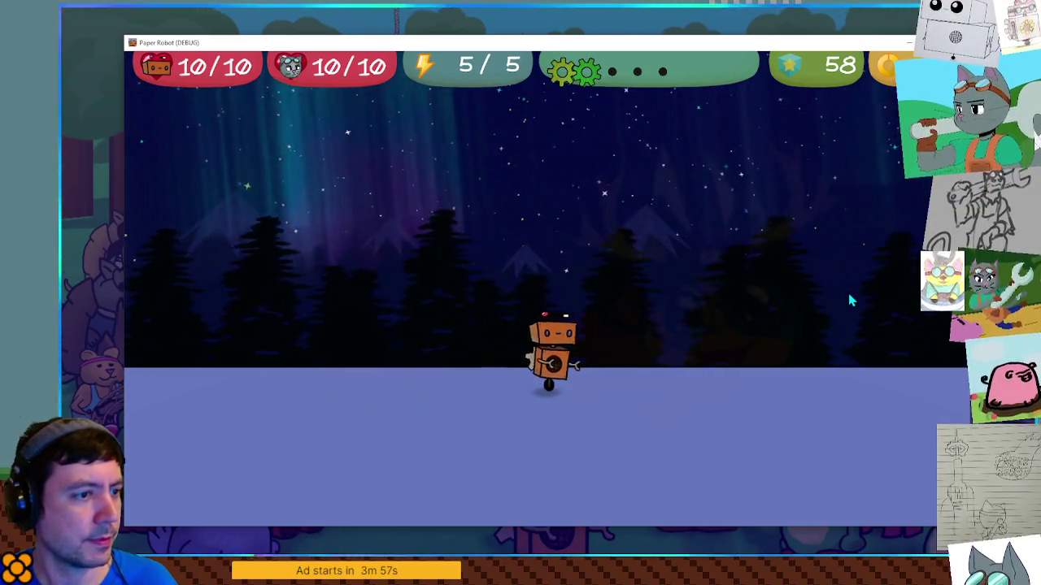
key("Left")
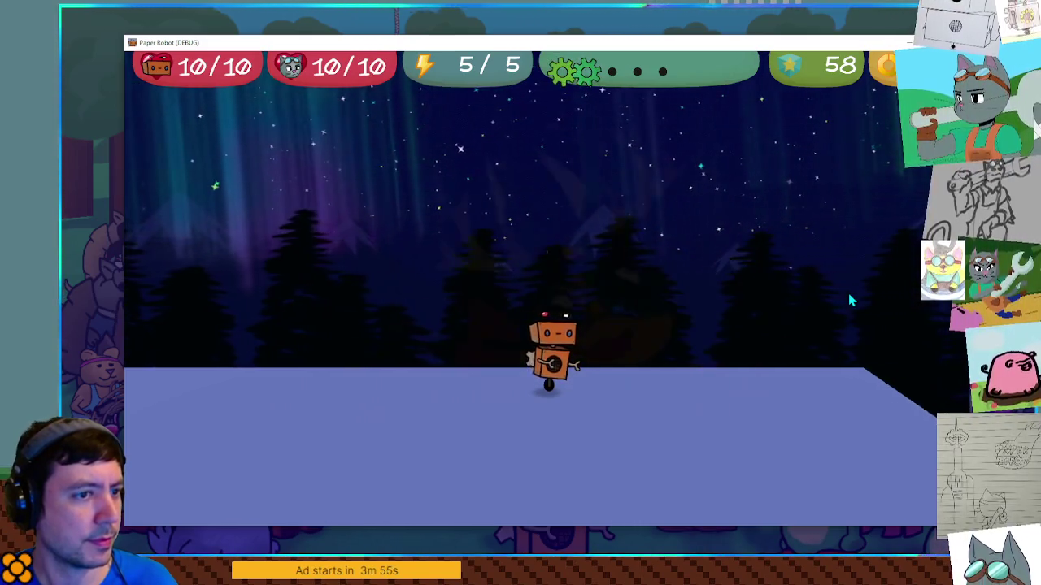
key("Left")
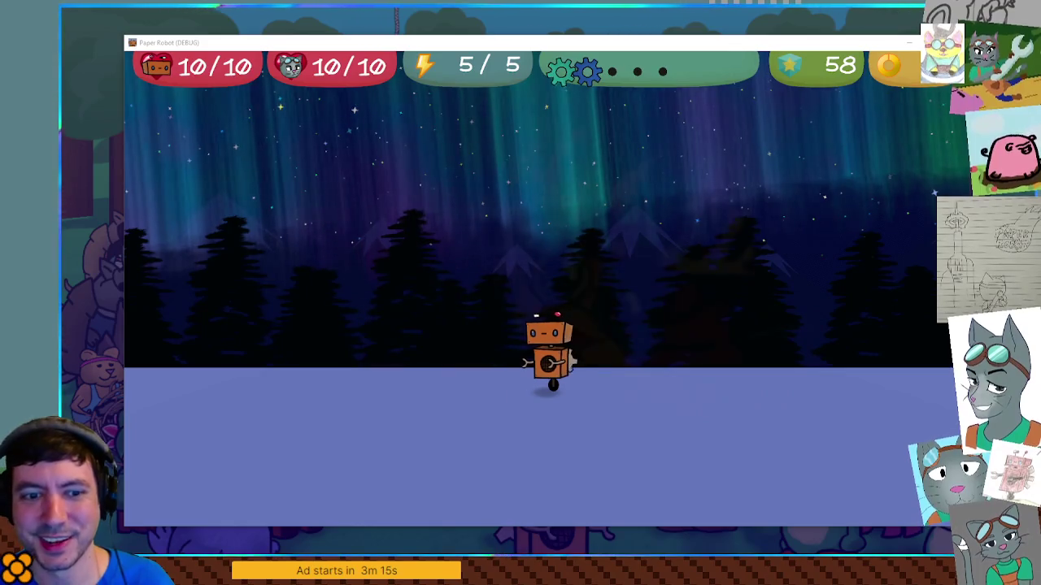
- Turn the robot right with D, then walk it left with A
key("d")
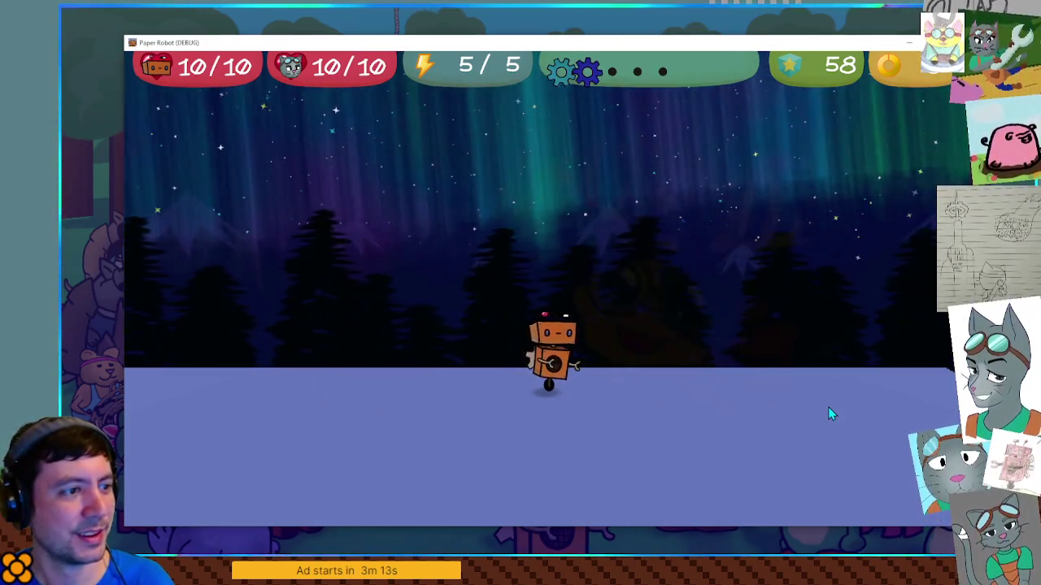
key("a")
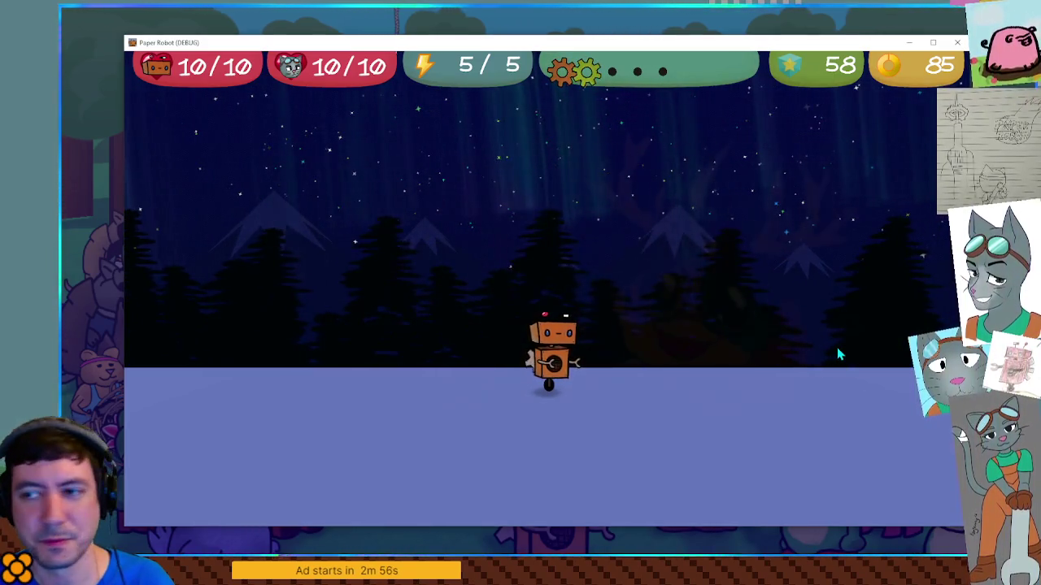
- Maximize the game window and walk the robot left and right across the snowfield
left_click(933, 42)
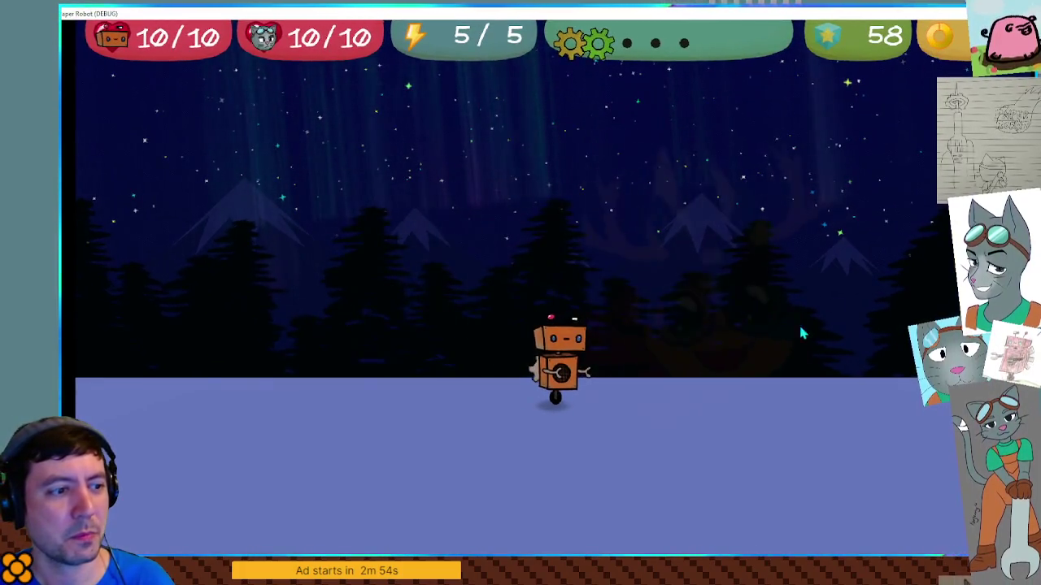
key("Left")
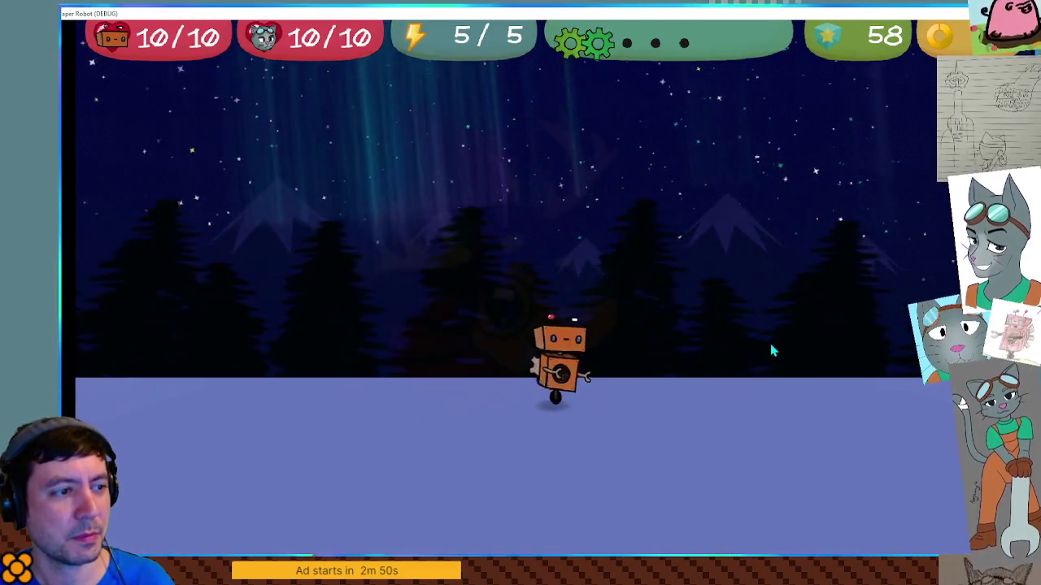
key("Right")
key("Down")
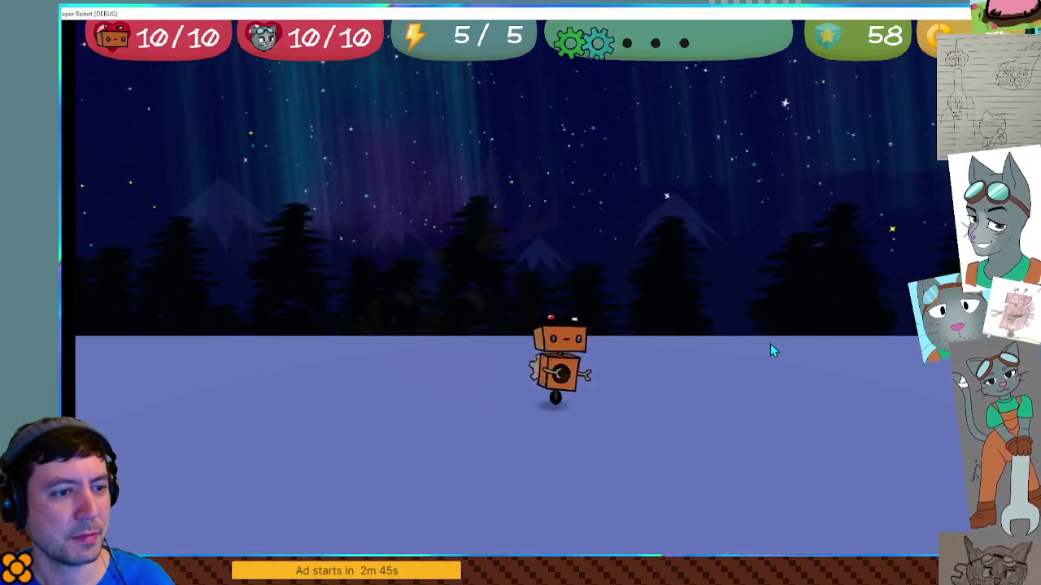
key("Left")
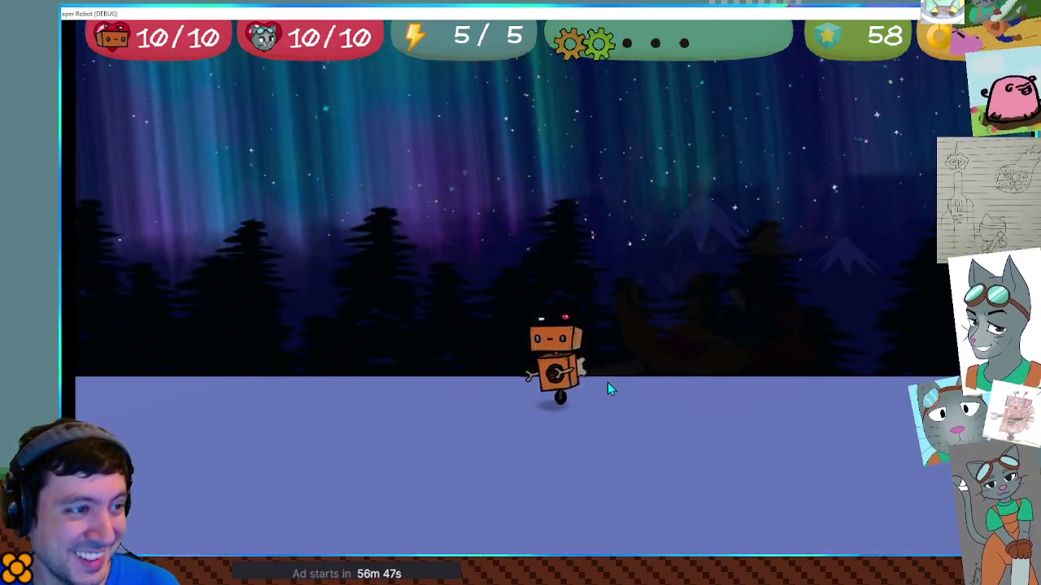
key("Right")
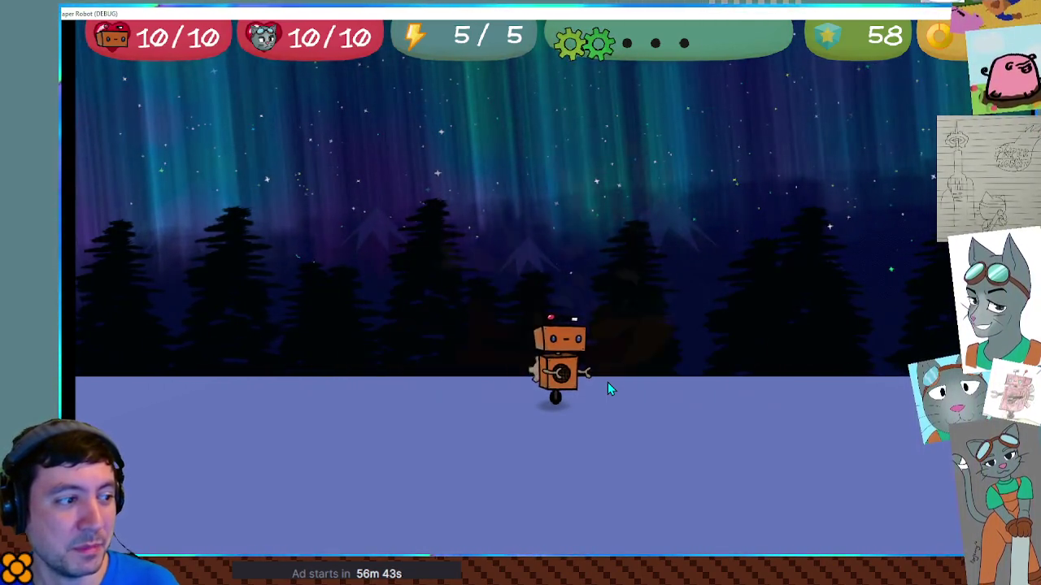
key("Left")
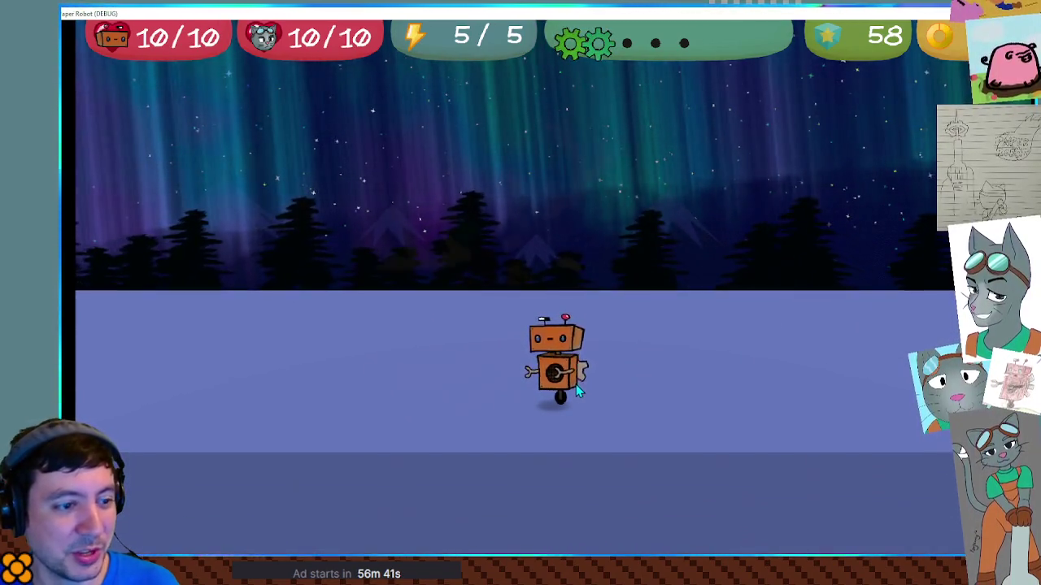
key("Right")
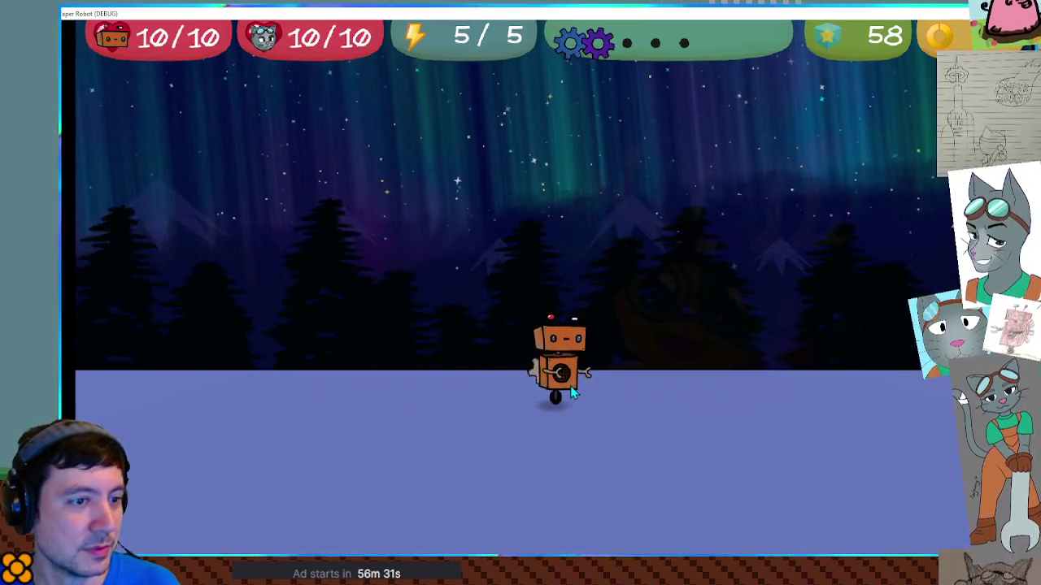
key("Left")
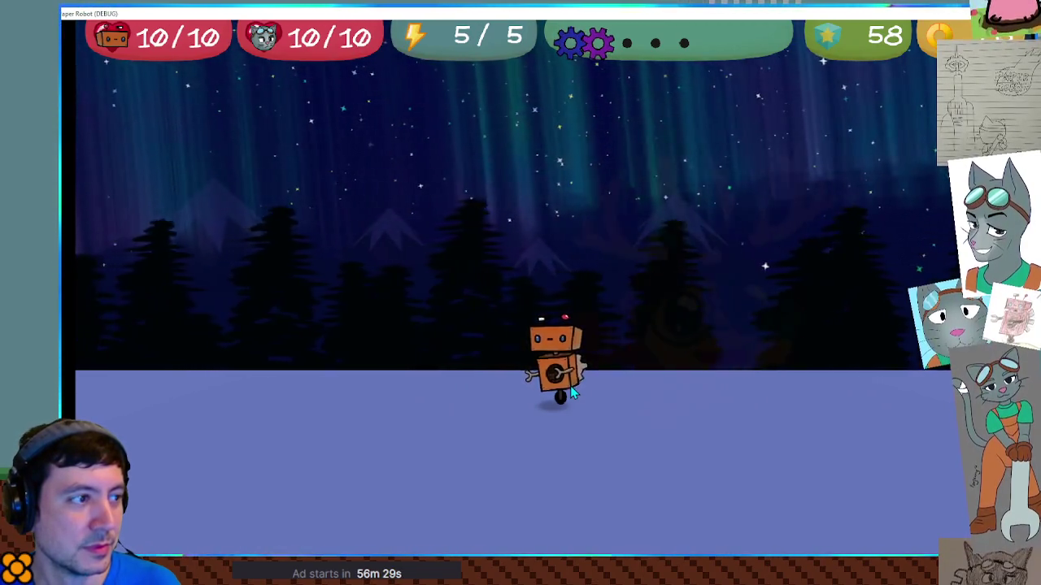
key("Right")
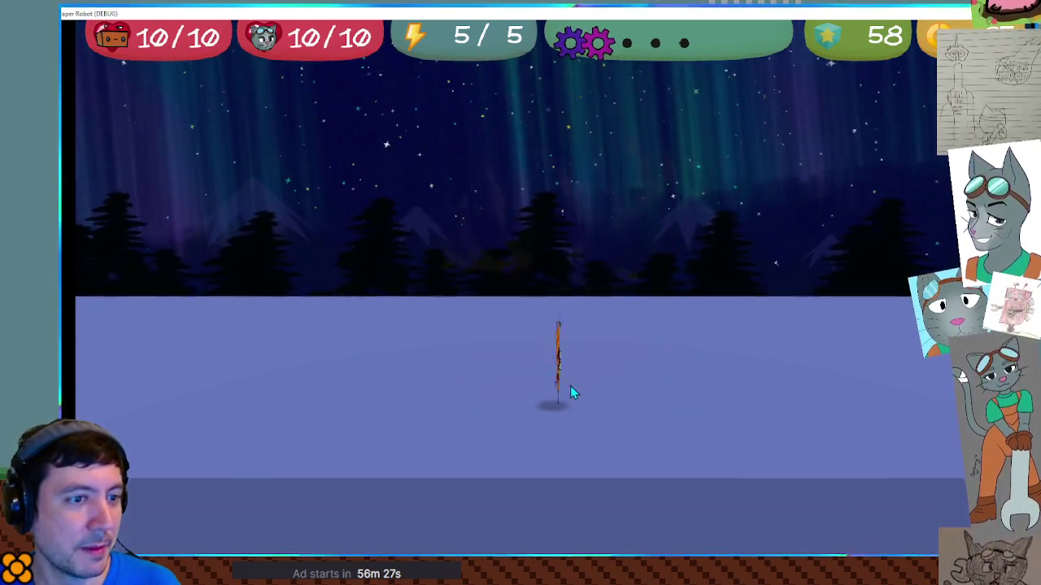
key("Left")
key("Right")
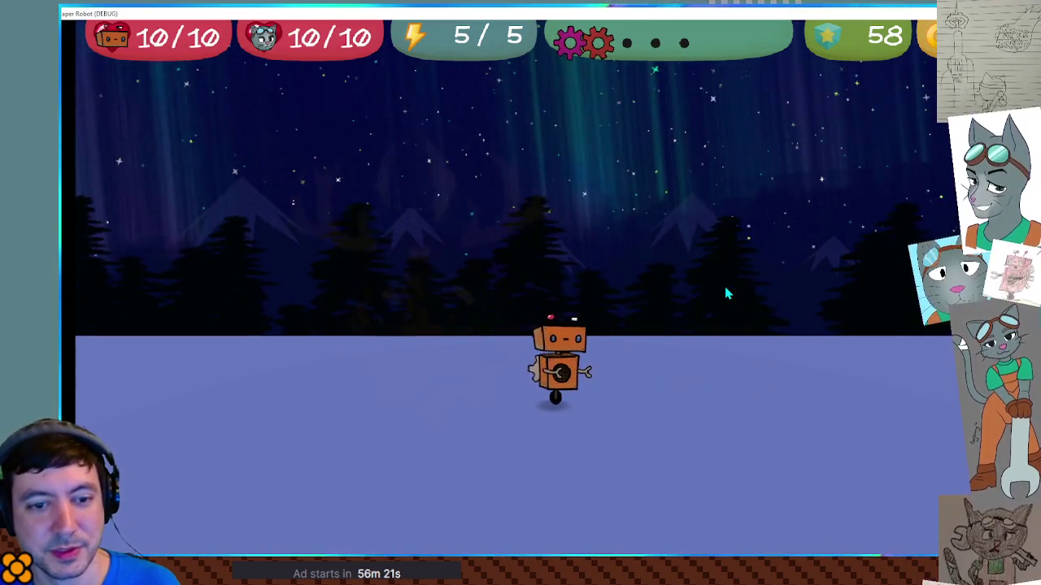
key("Left")
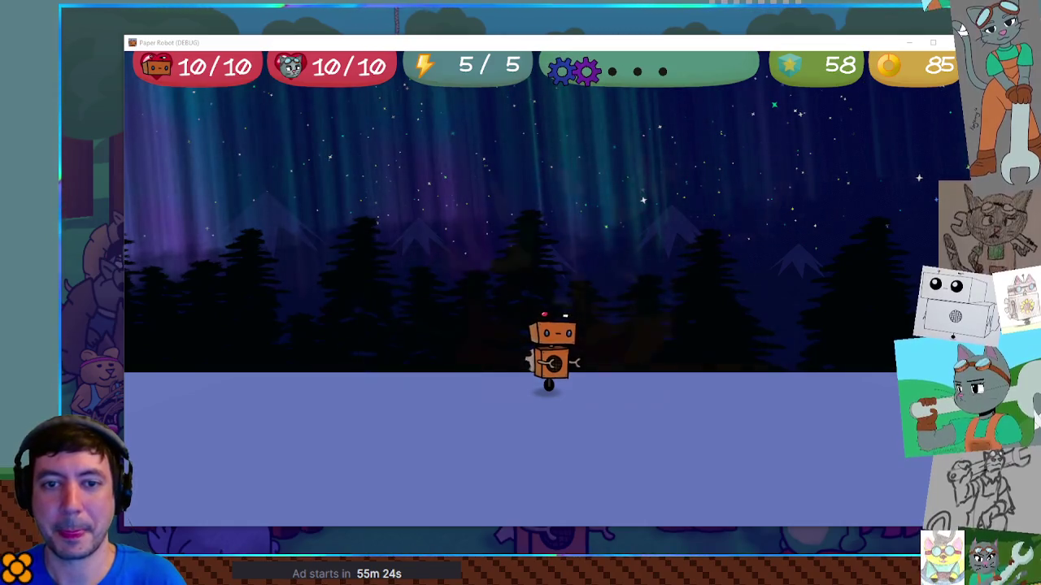
- Open the Create New Node dialog with Ctrl+A over the running game
key("ctrl+a")
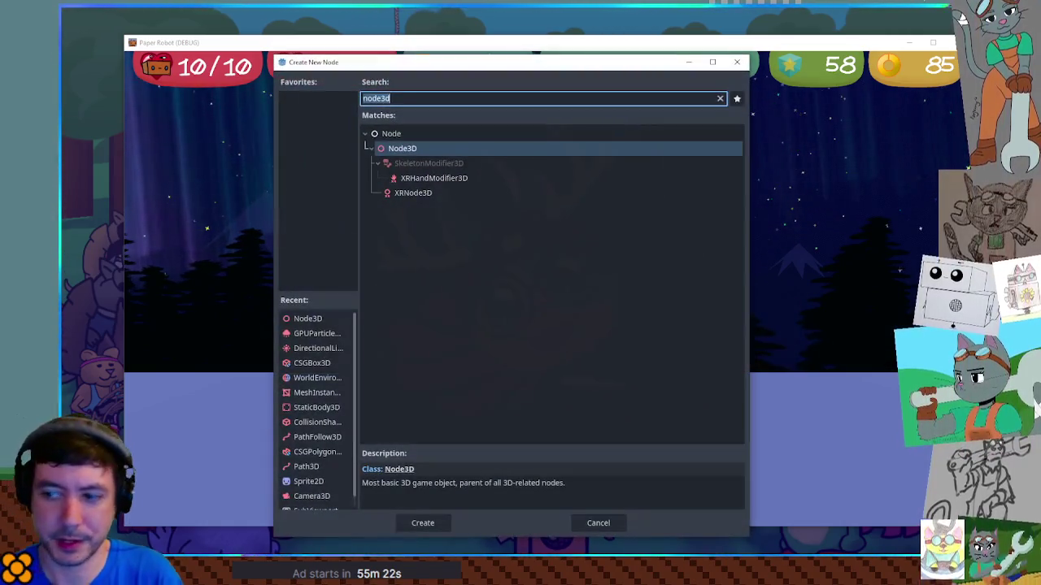
- Search 'gpu' in the Create New Node dialog, then dismiss the dialog
type("gpup")
key("Return")
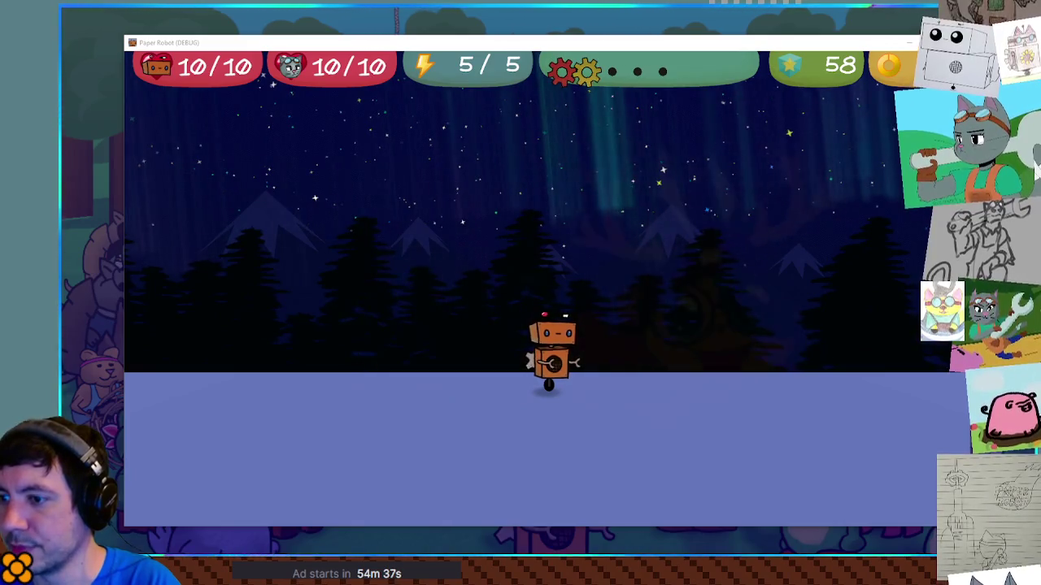
- Stop the running game with F8 to return to the Godot editor
key("F8")
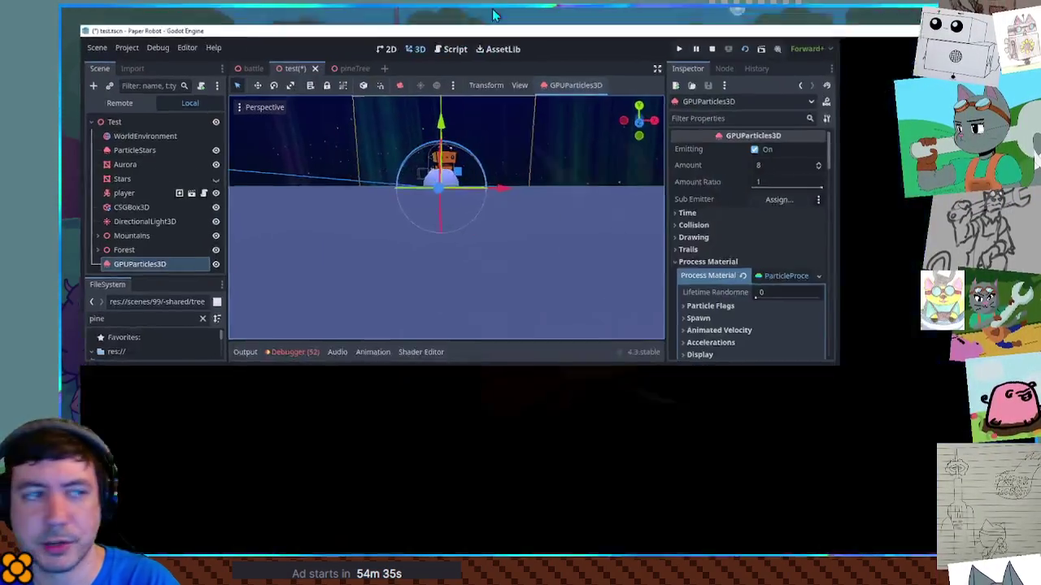
- Drag the focused GPUParticles3D emitter high into the sky; expand its Time and Animated Velocity settings
key("f")
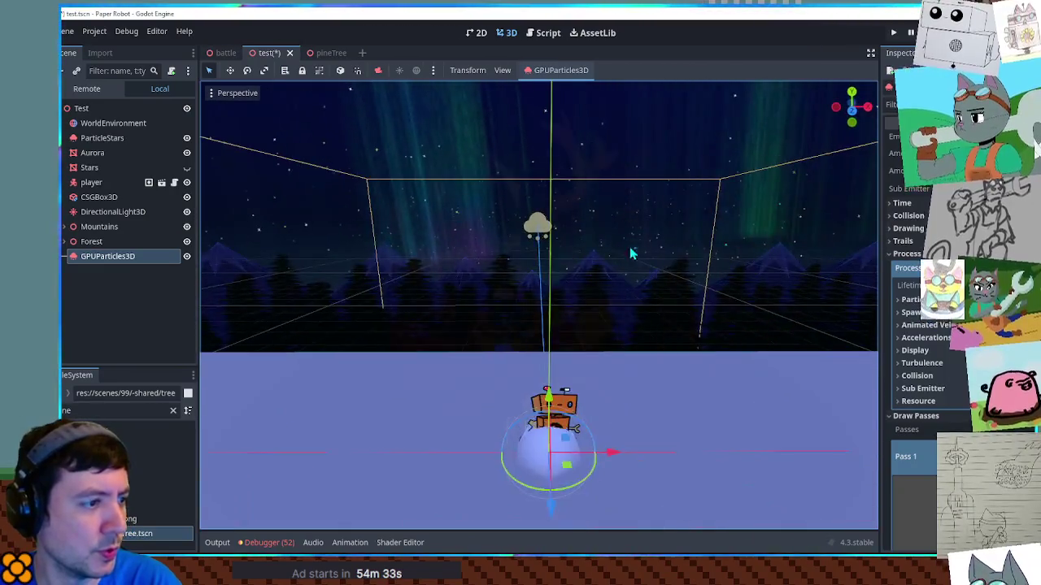
left_click_drag(544, 321, 545, 126)
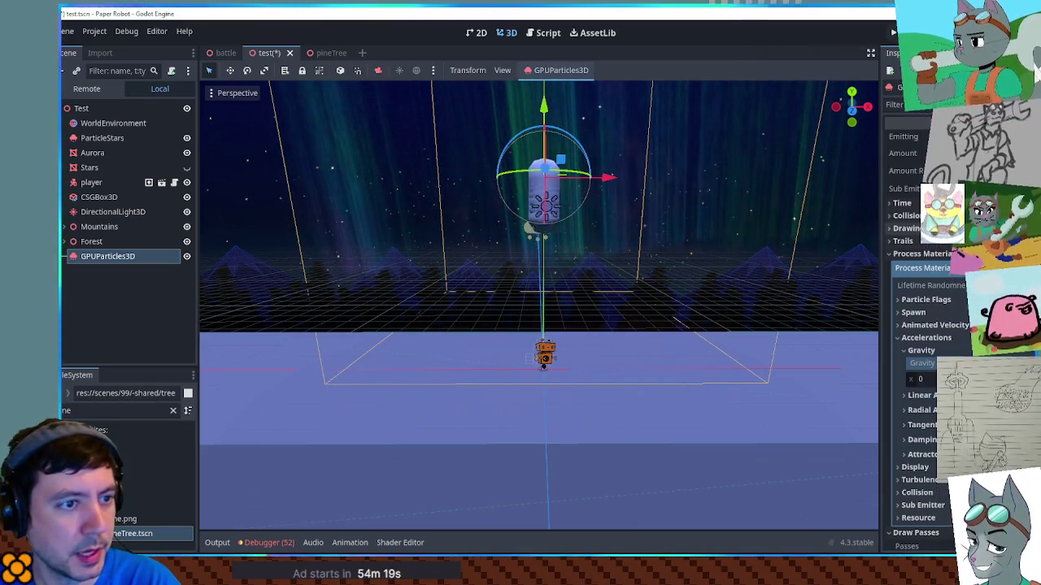
left_click(902, 203)
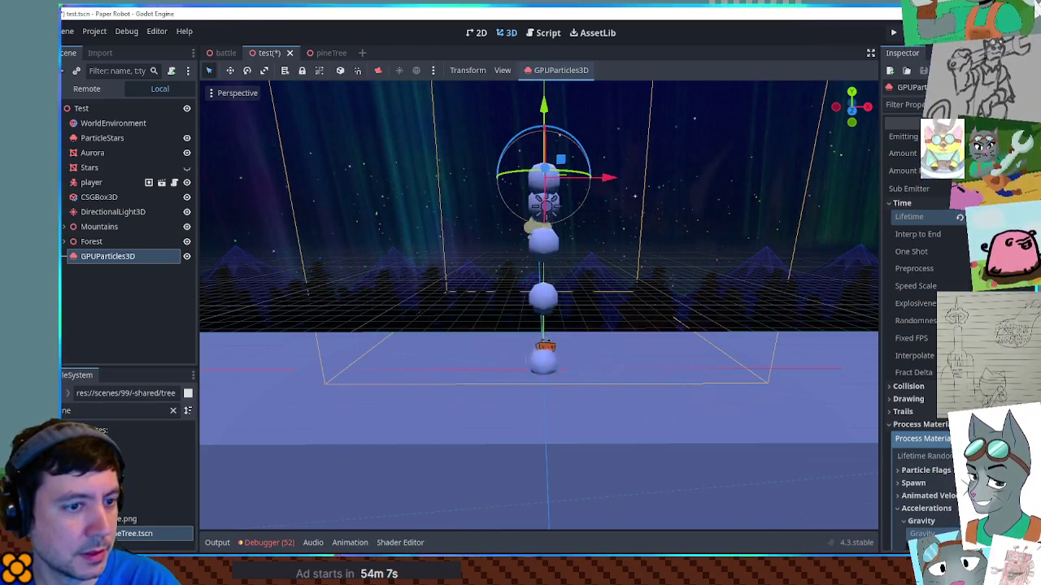
scroll(923, 276, "down", 4)
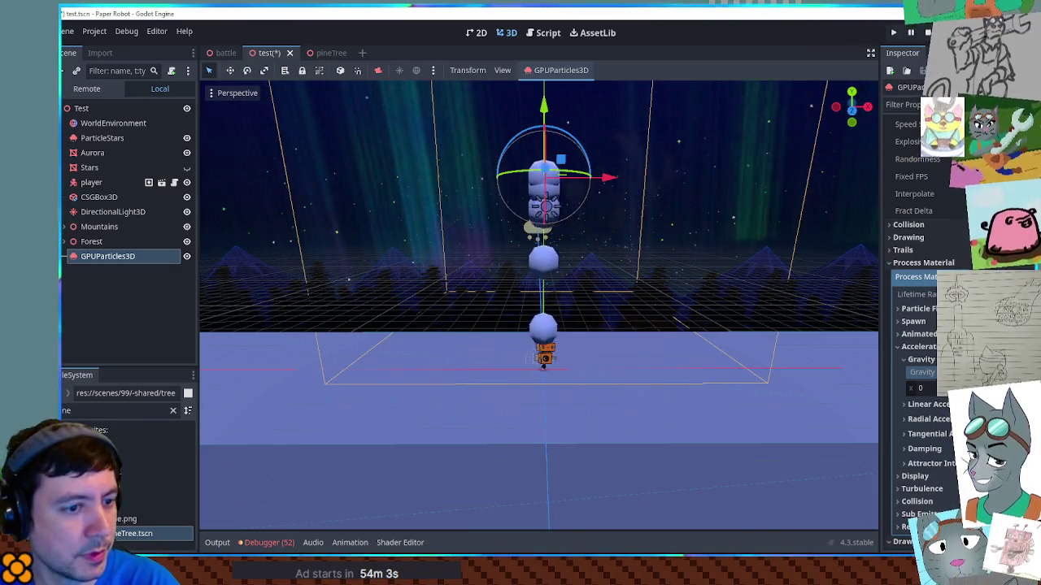
left_click(917, 334)
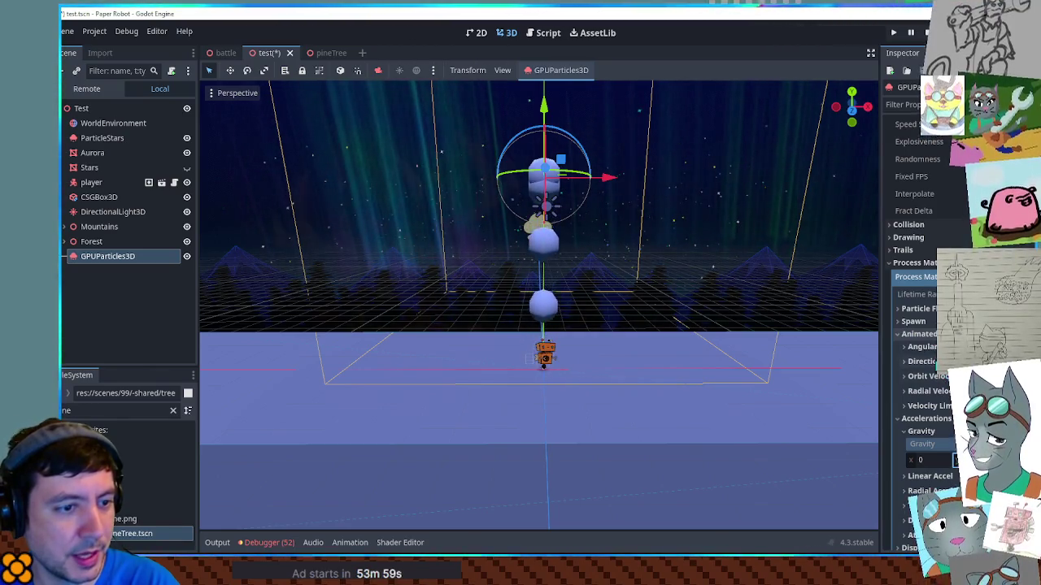
- Set the spawn velocity direction X to 0 and minimum initial velocity to 1.5
left_click(912, 321)
left_click(921, 363)
scroll(919, 358, "down", 1)
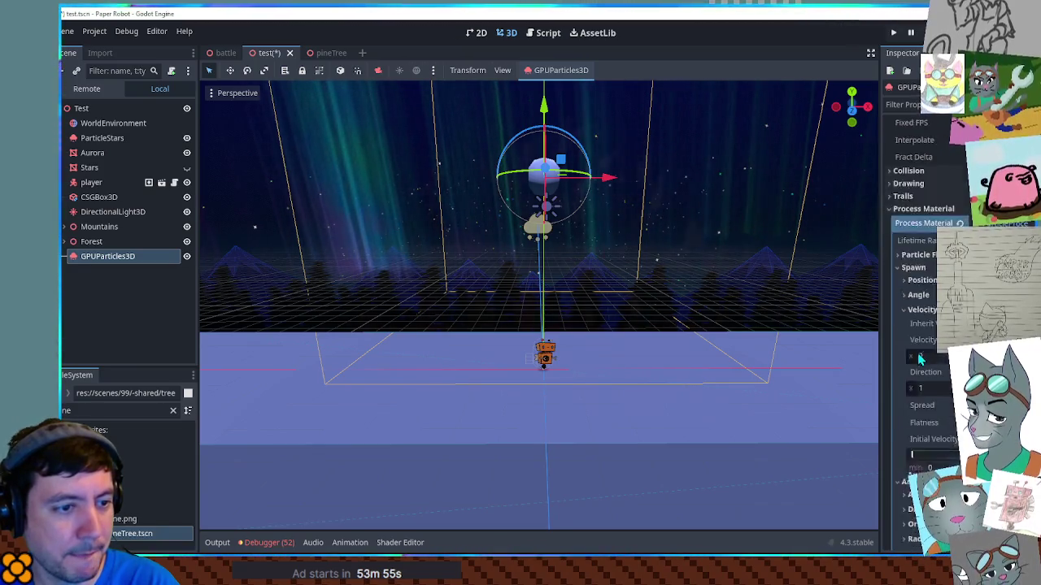
scroll(919, 358, "down", 1)
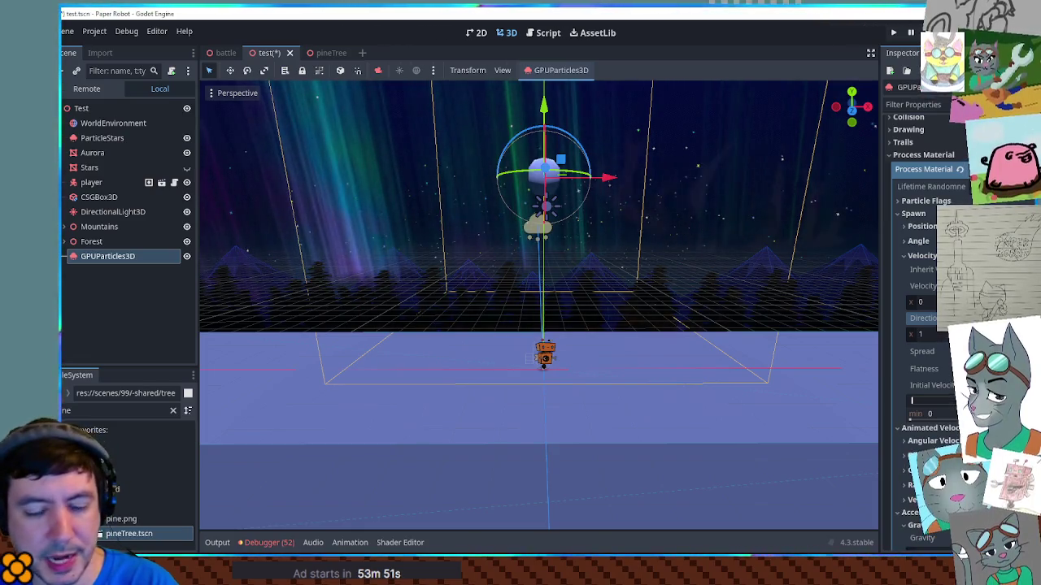
left_click(925, 335)
type("0")
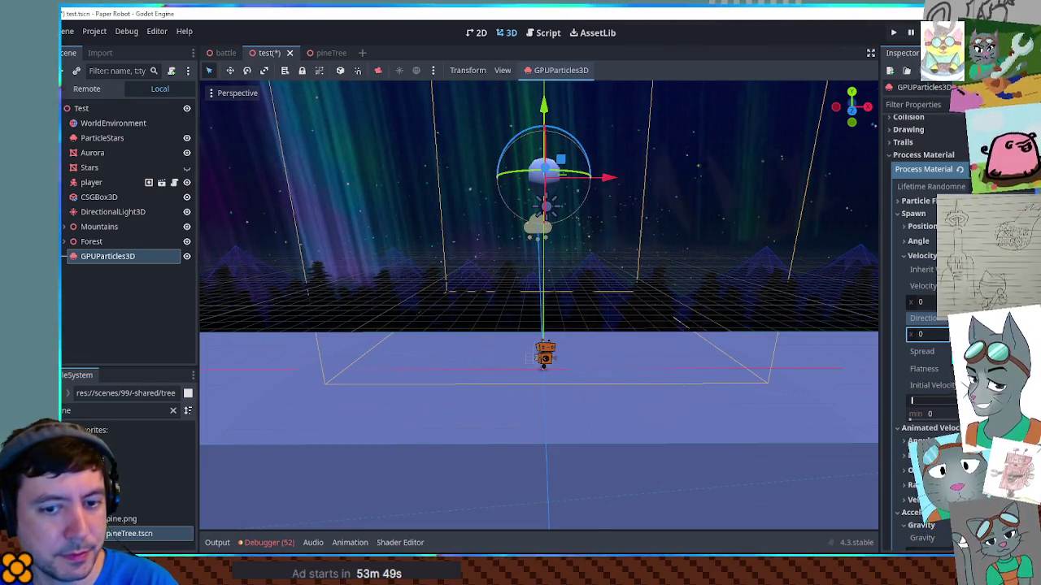
left_click(923, 414)
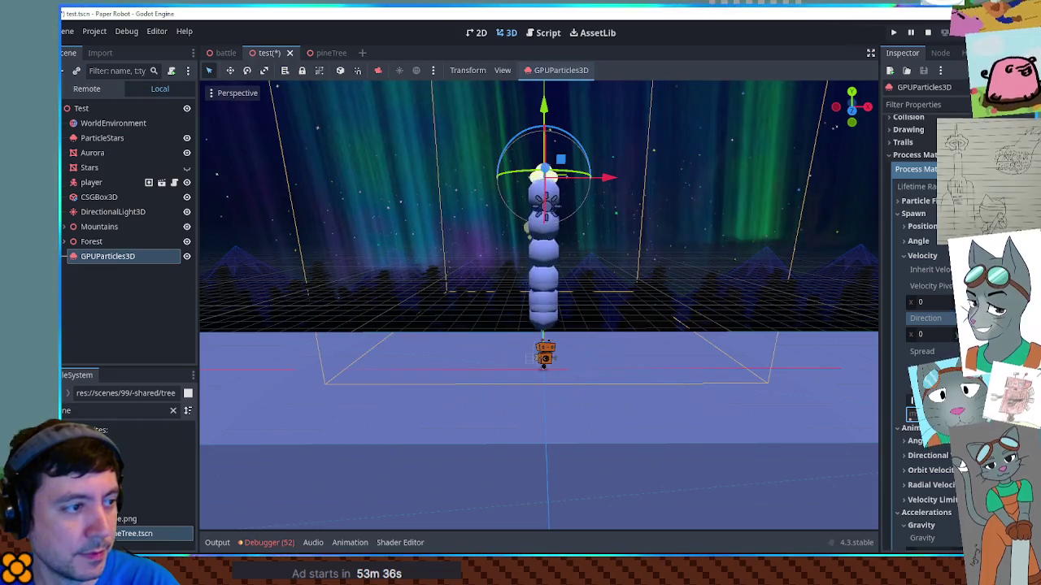
- Expand the Turbulence section of the particles' process material
scroll(927, 325, "down", 3)
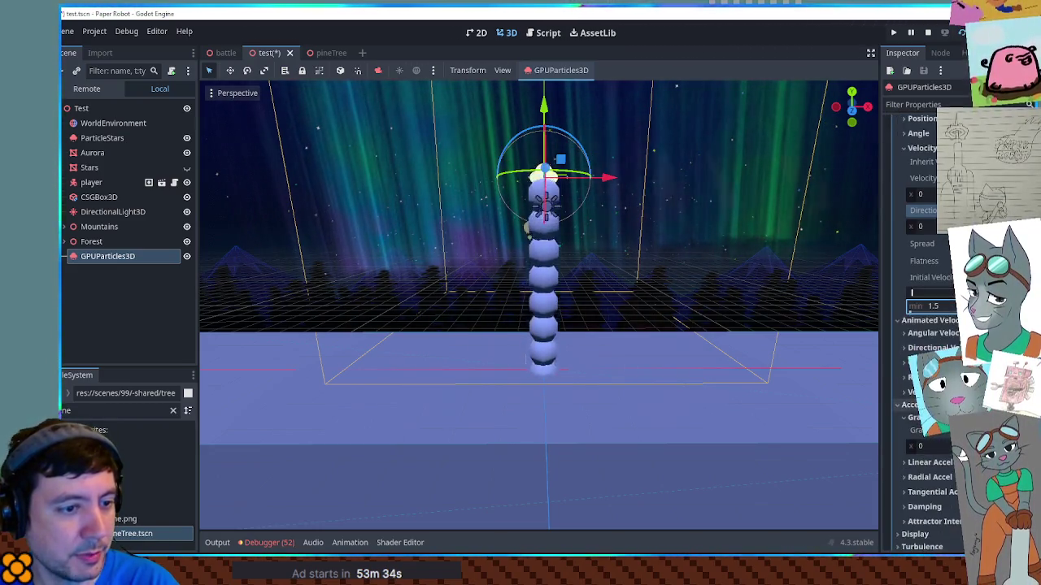
left_click(919, 384)
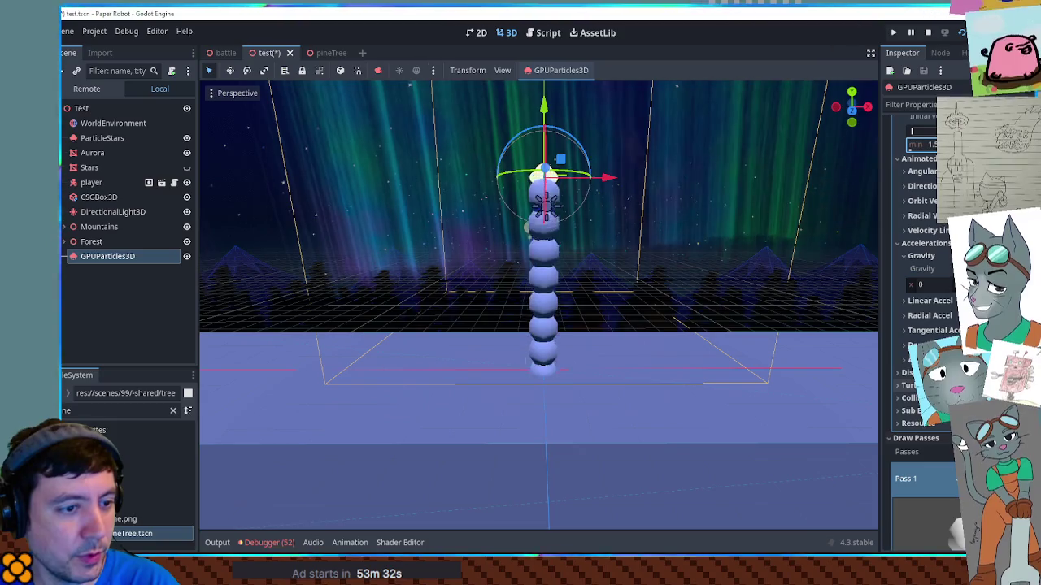
scroll(962, 440, "up", 5)
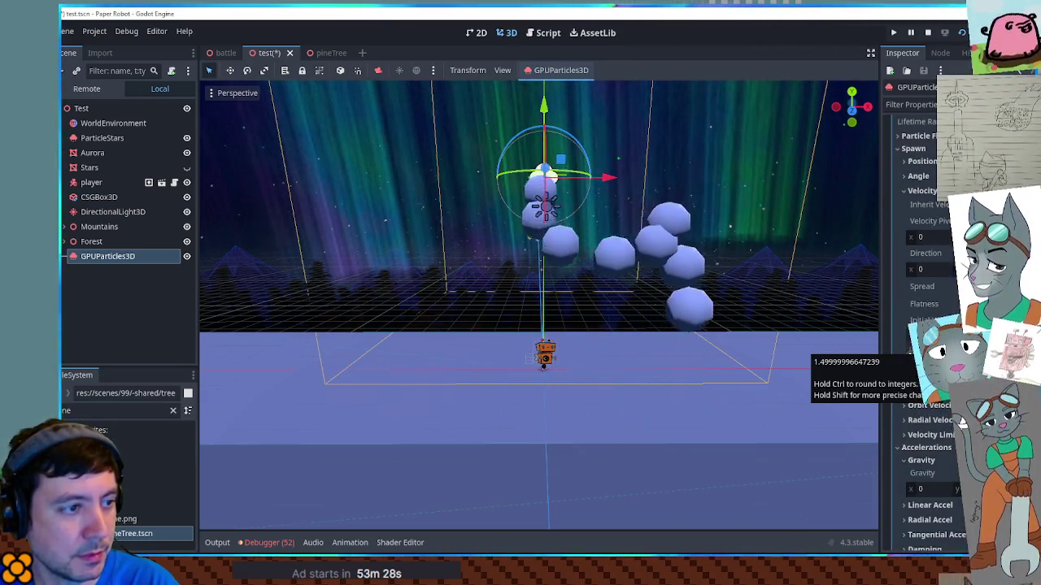
scroll(962, 421, "down", 5)
scroll(962, 419, "down", 5)
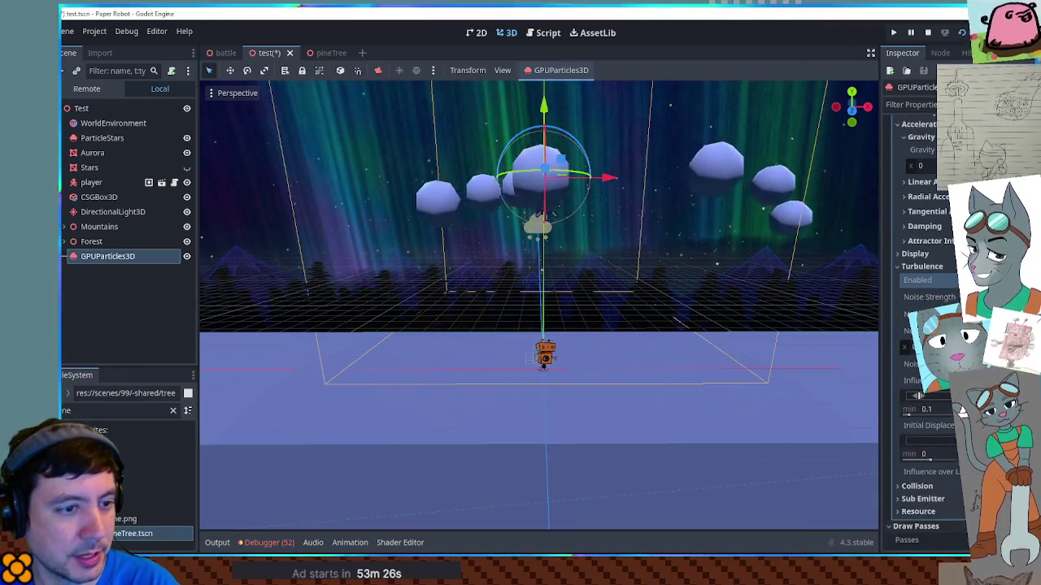
scroll(962, 405, "down", 2)
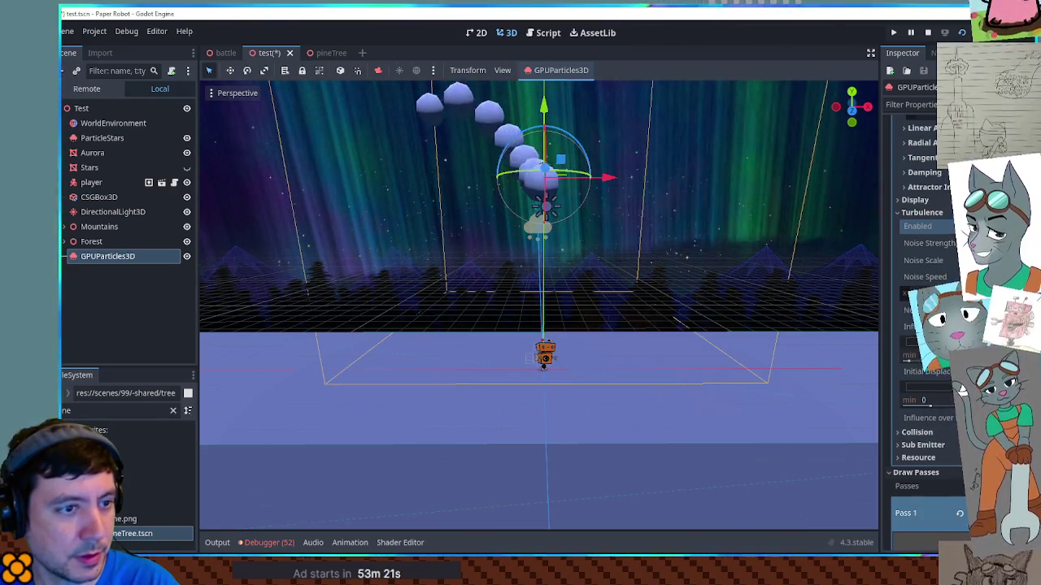
scroll(927, 384, "up", 11)
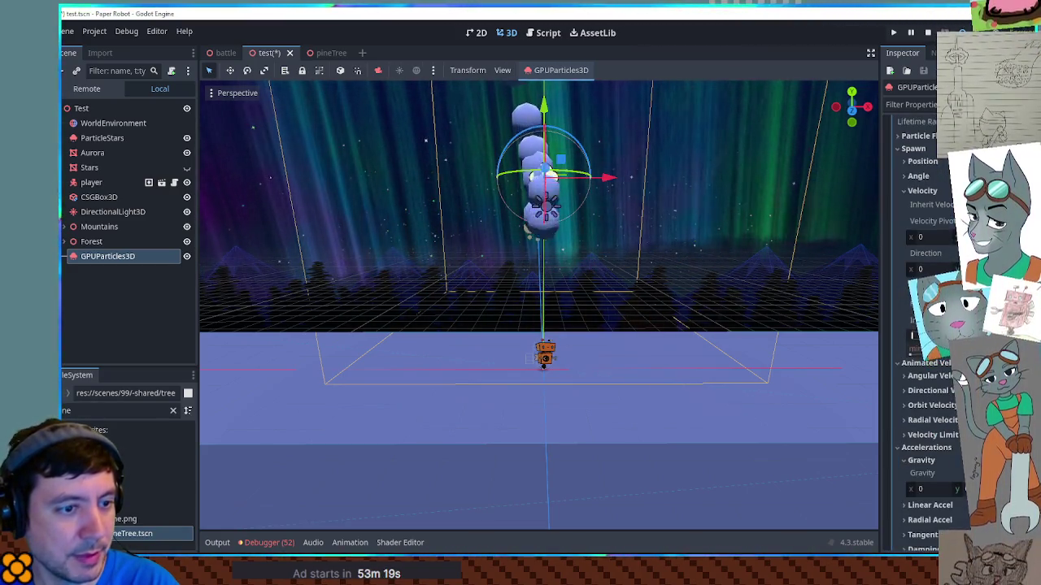
scroll(930, 242, "up", 8)
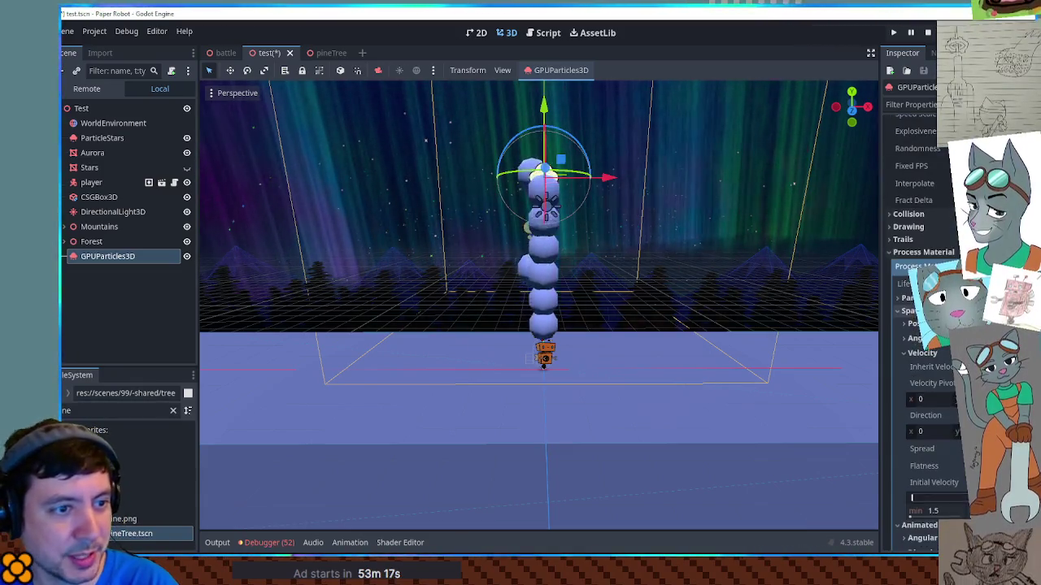
scroll(929, 242, "down", 4)
- Switch the emission shape to Box and set its x extent to 50
left_click(917, 280)
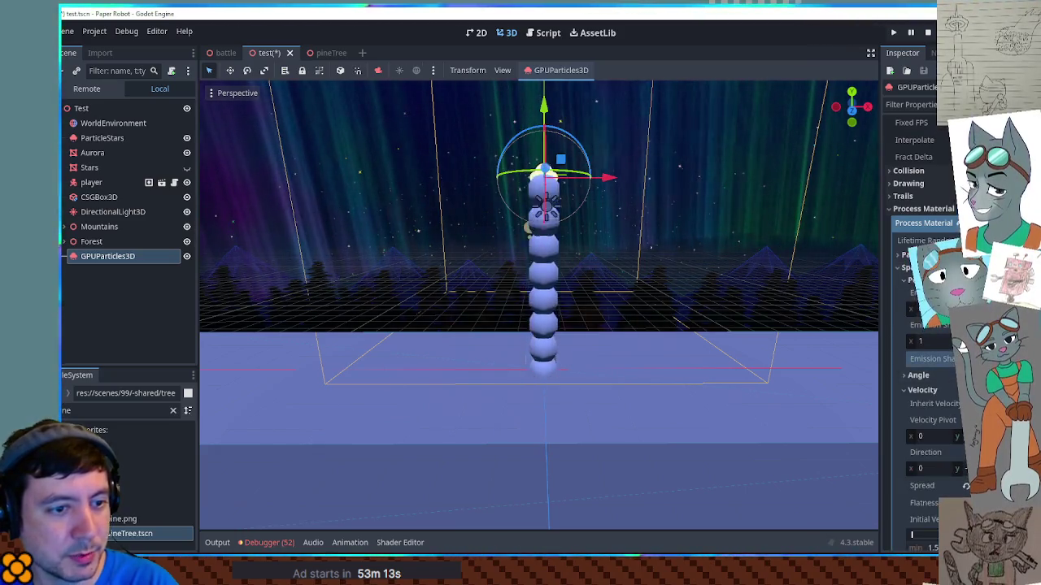
left_click(962, 351)
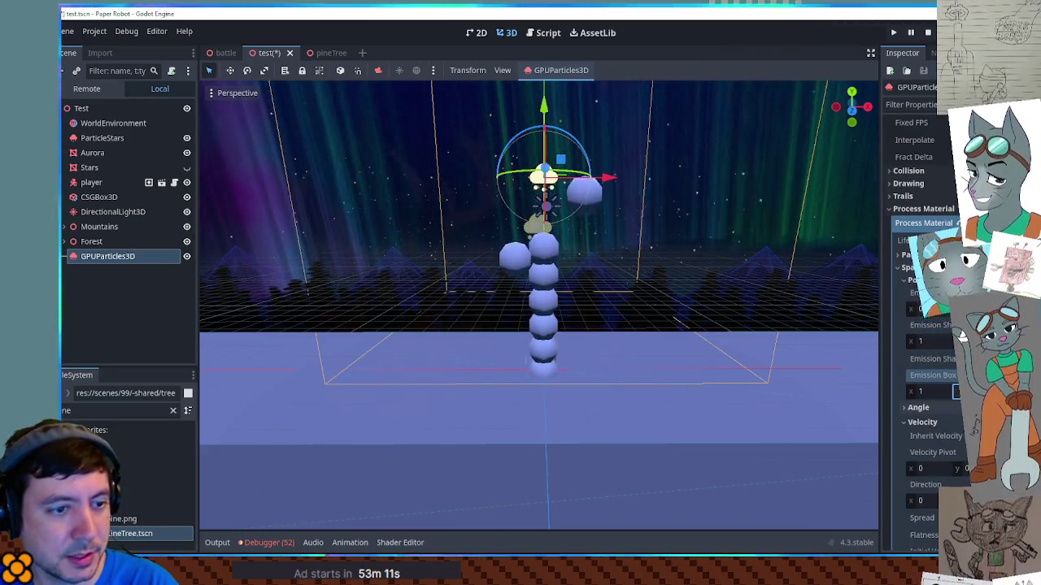
left_click(935, 394)
type("50")
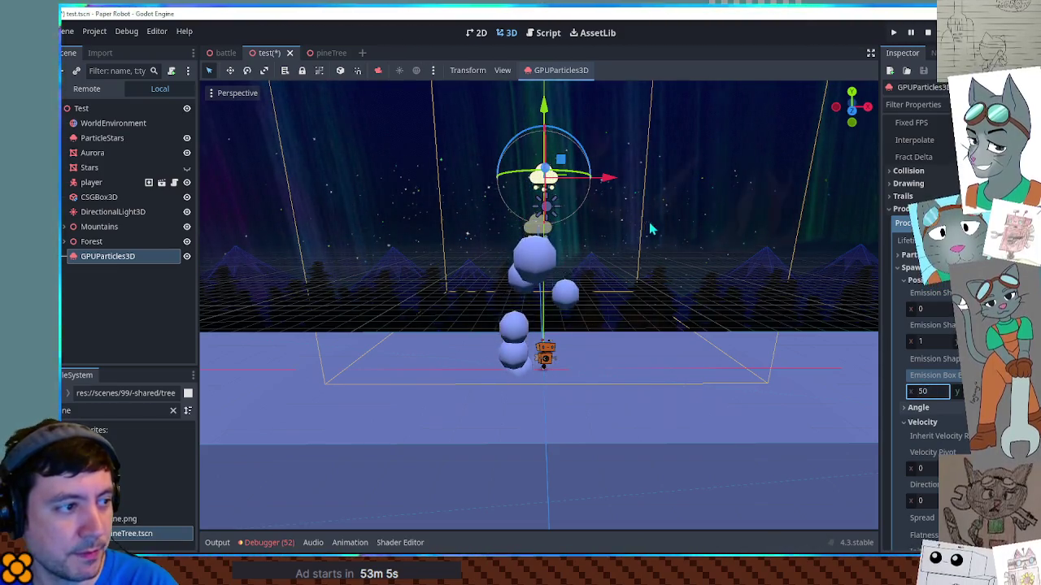
scroll(935, 376, "down", 5)
type("50")
key("Return")
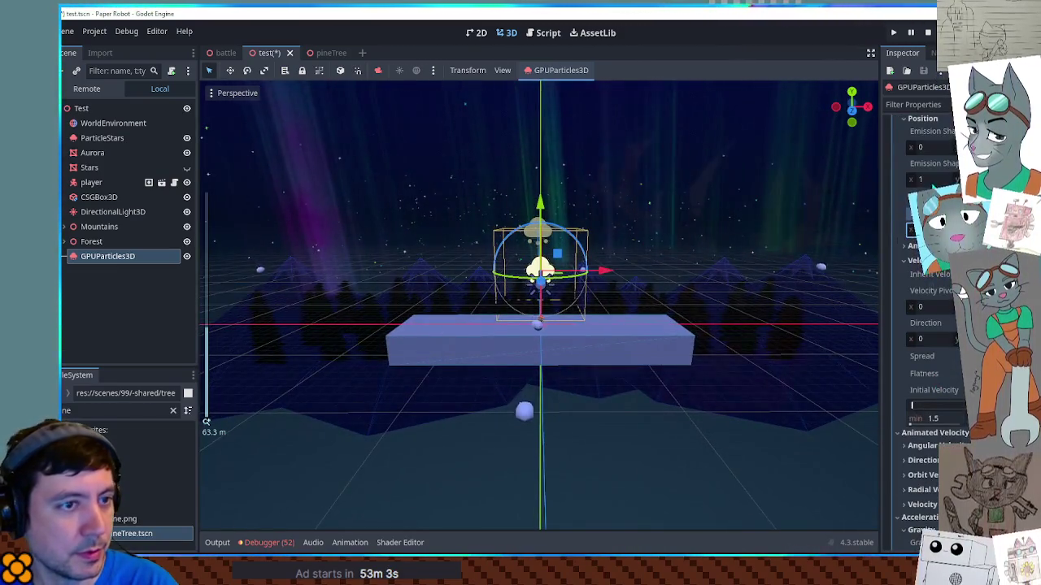
- Look over the process material settings and save the scene with Ctrl+S
scroll(962, 286, "up", 3)
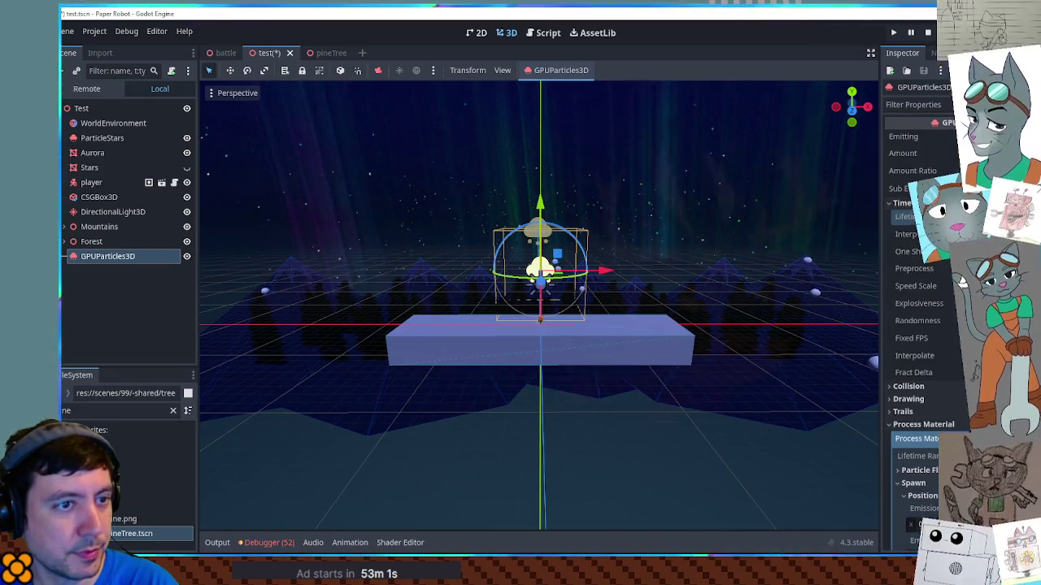
scroll(637, 282, "up", 5)
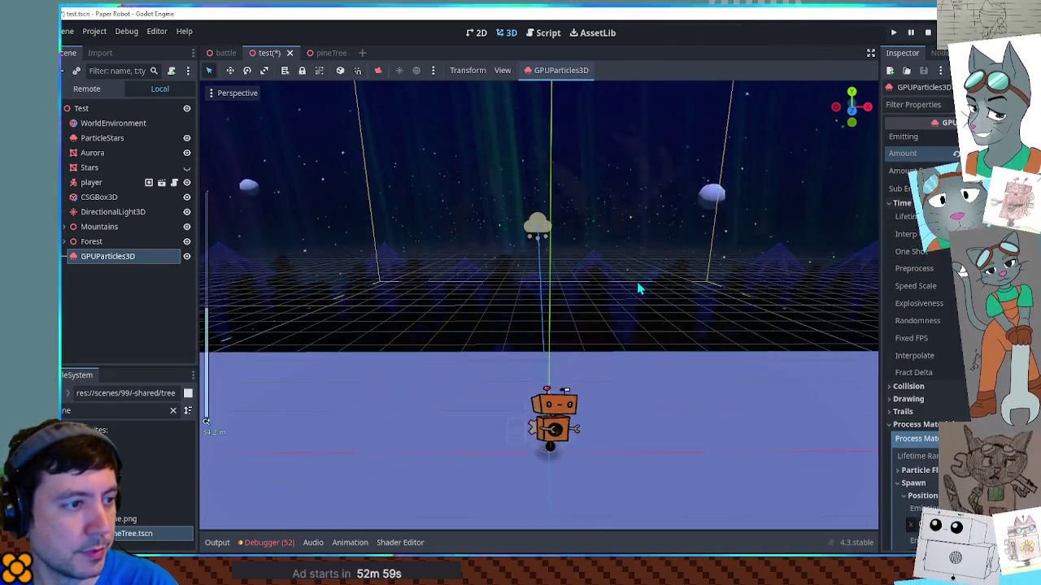
scroll(639, 282, "down", 5)
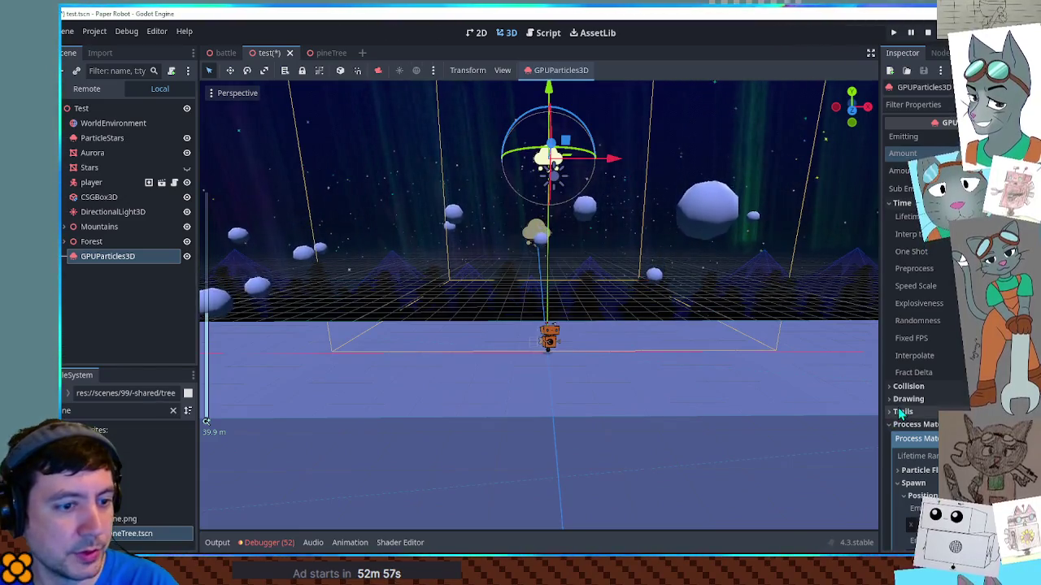
scroll(949, 404, "down", 10)
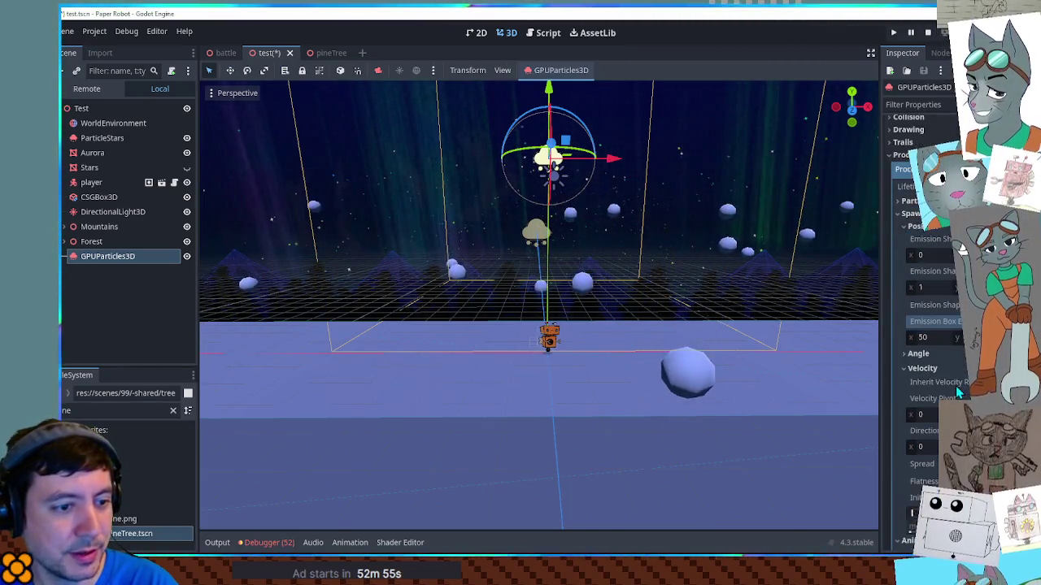
scroll(958, 391, "down", 6)
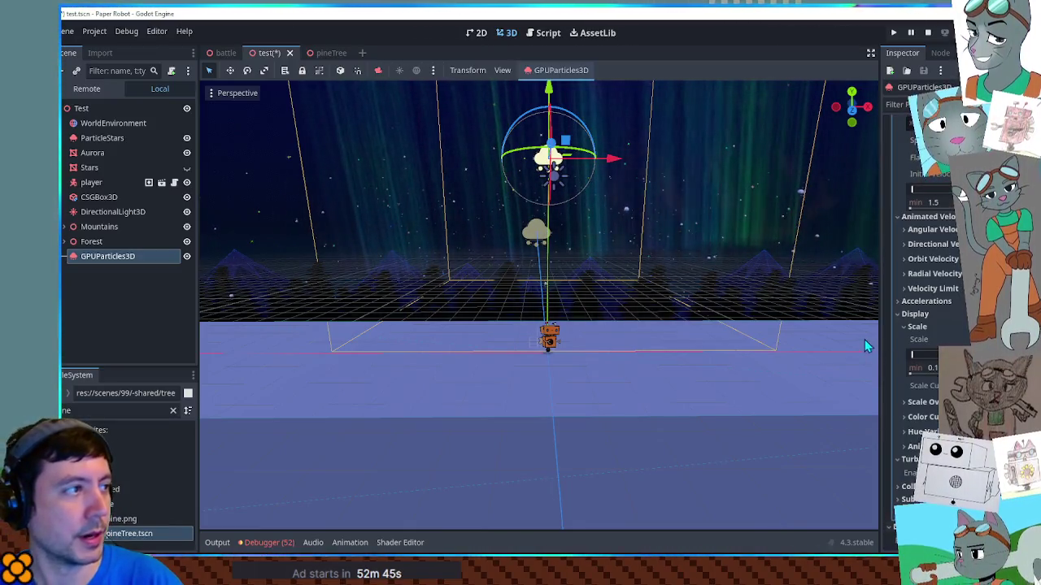
key("ctrl+s")
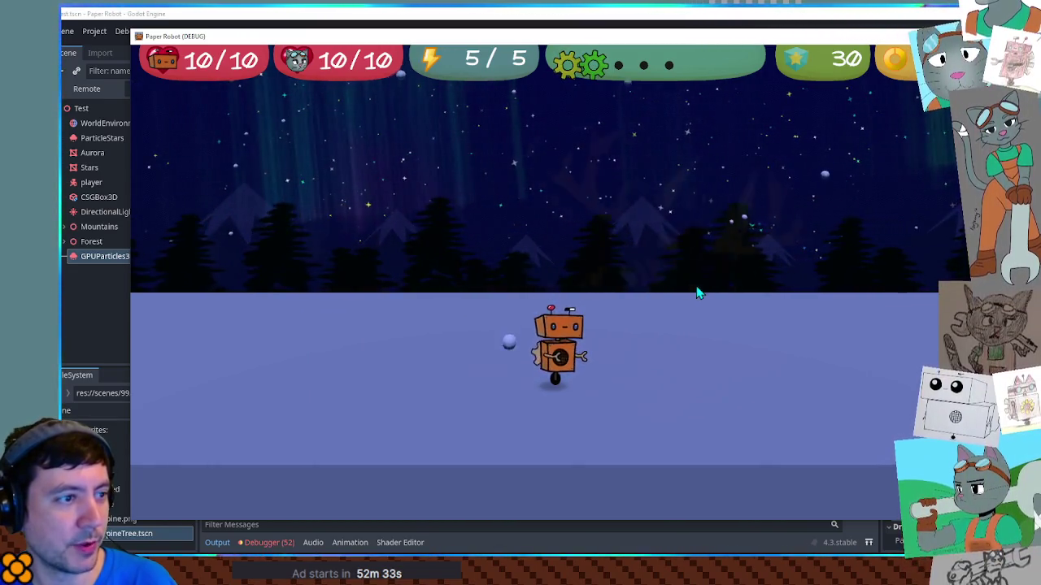
- Walk the robot left and right to watch the snowfall, then quit the game with F8
key("Left")
key("Right")
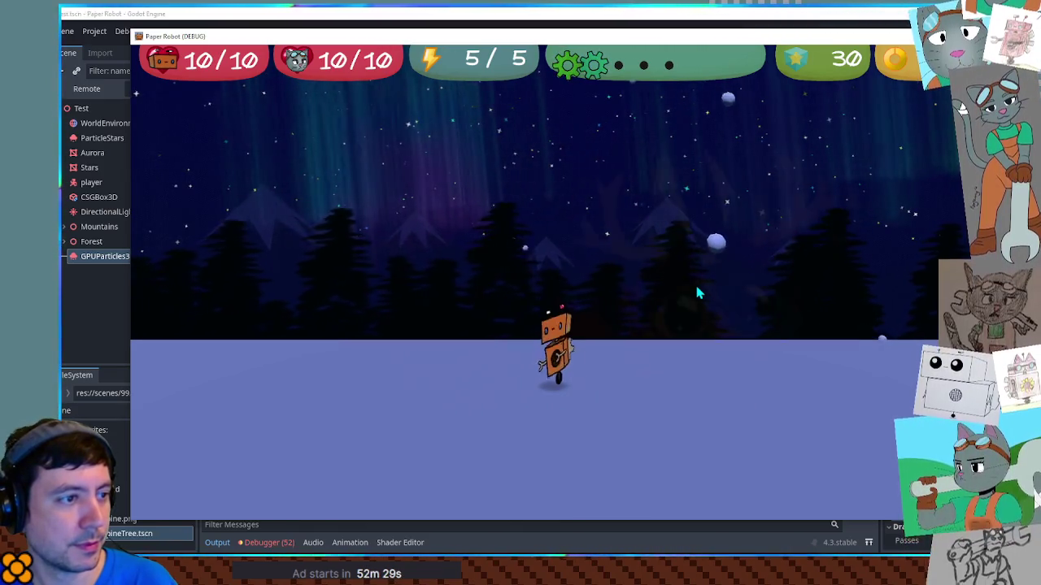
key("Left")
key("Left")
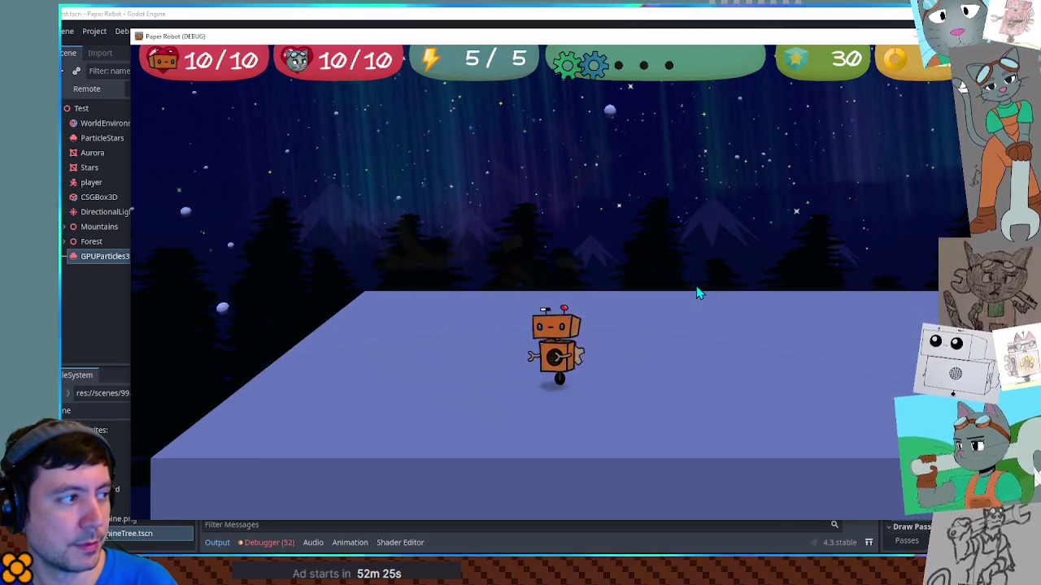
key("Left")
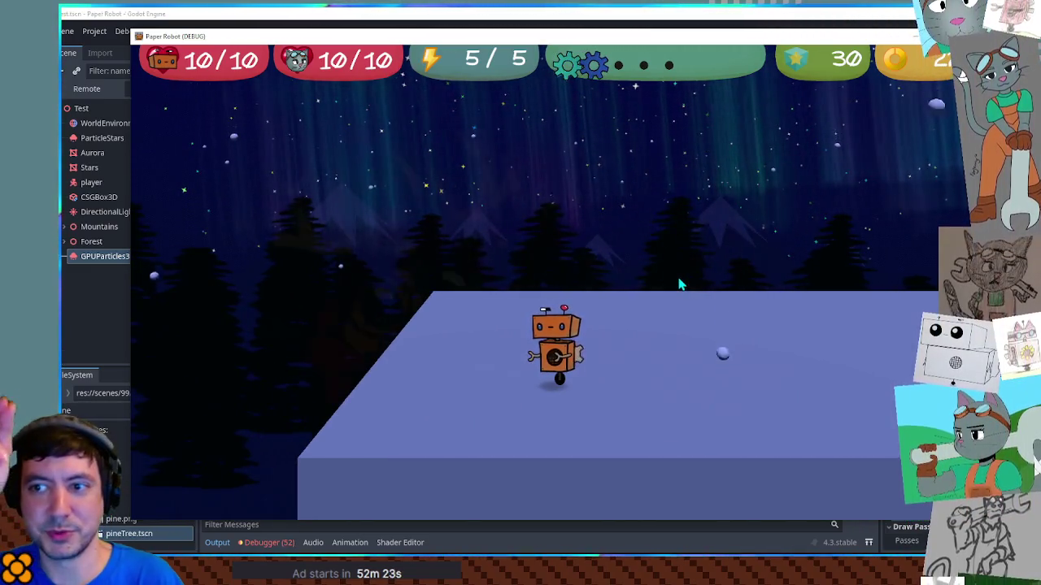
key("Right")
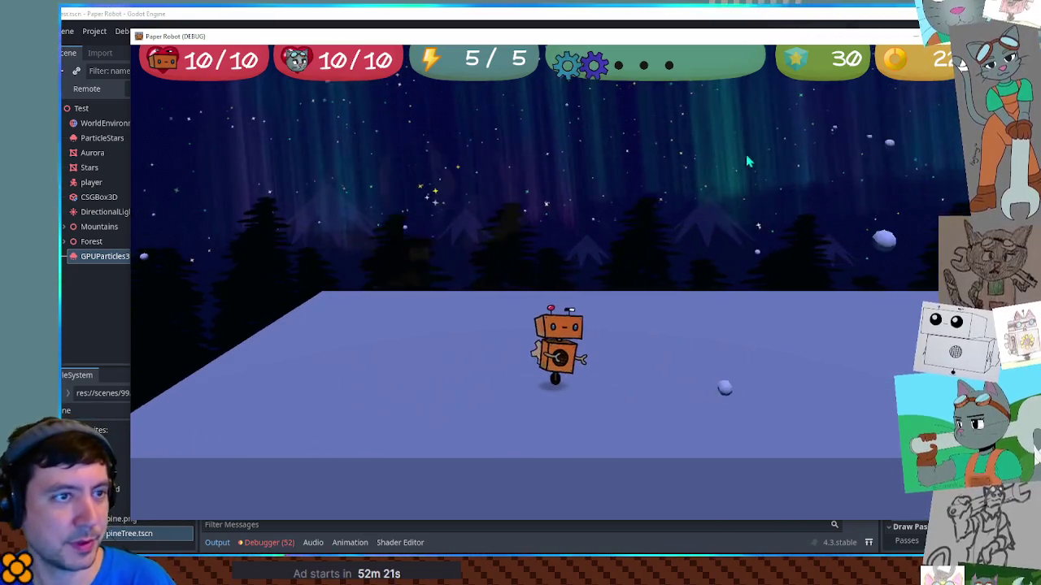
key("F8")
scroll(927, 244, "down", 5)
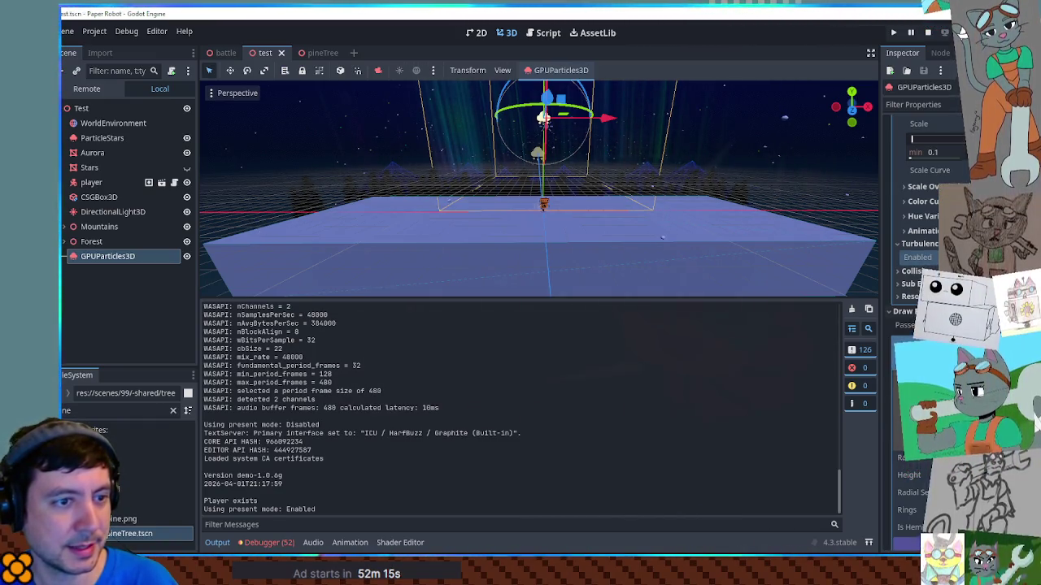
- Tick Turbulence Enabled, then lower the noise scale and noise strength sliders
left_click(917, 257)
scroll(919, 244, "down", 10)
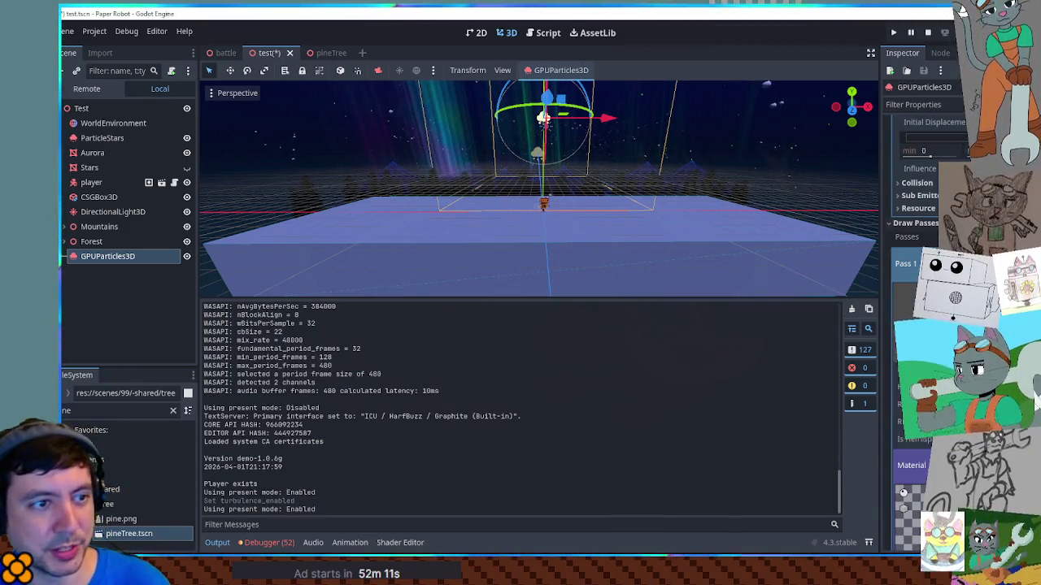
scroll(919, 244, "up", 5)
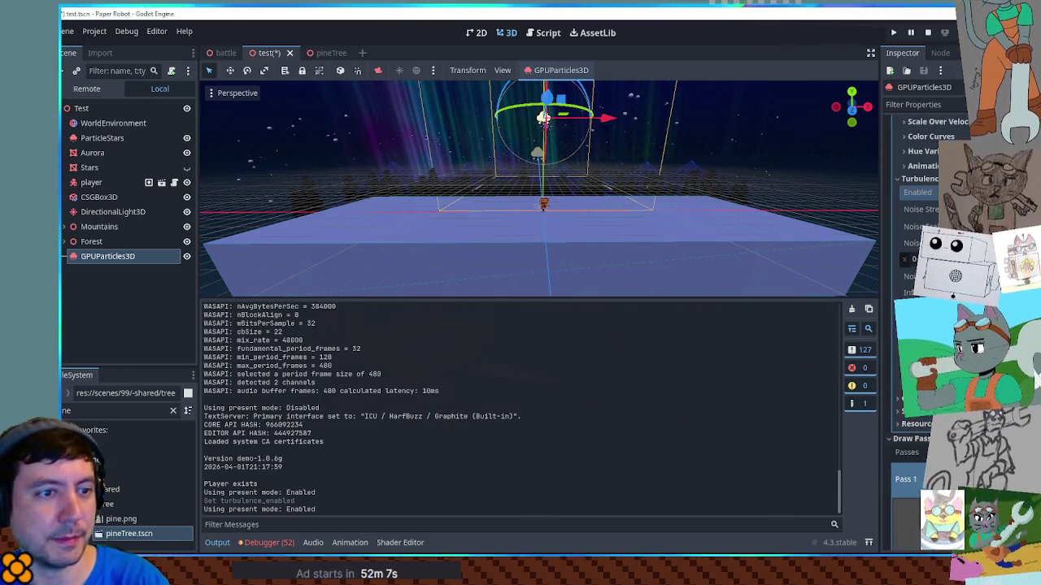
left_click_drag(944, 227, 919, 227)
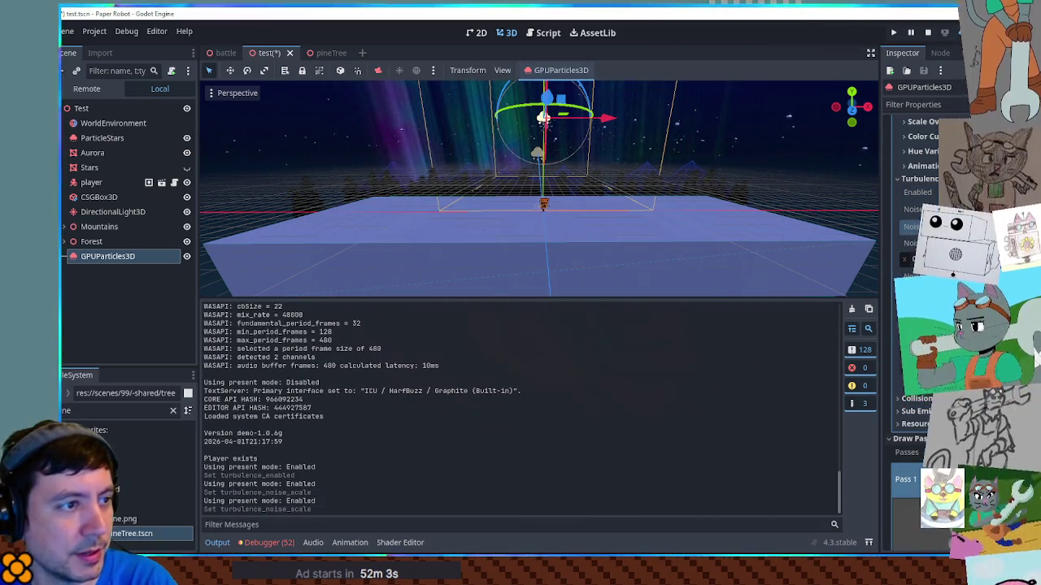
key("f")
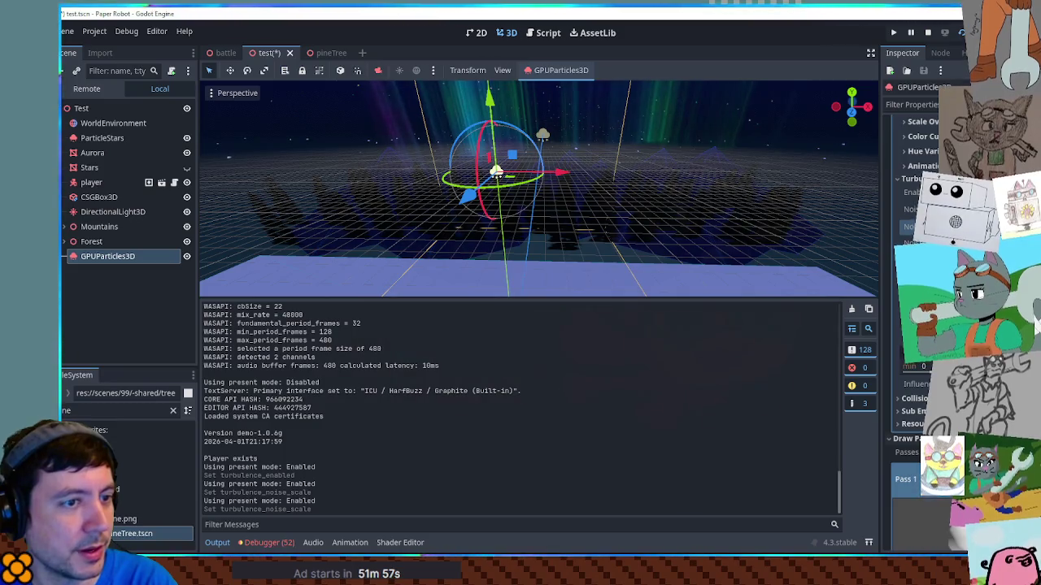
left_click_drag(927, 209, 923, 209)
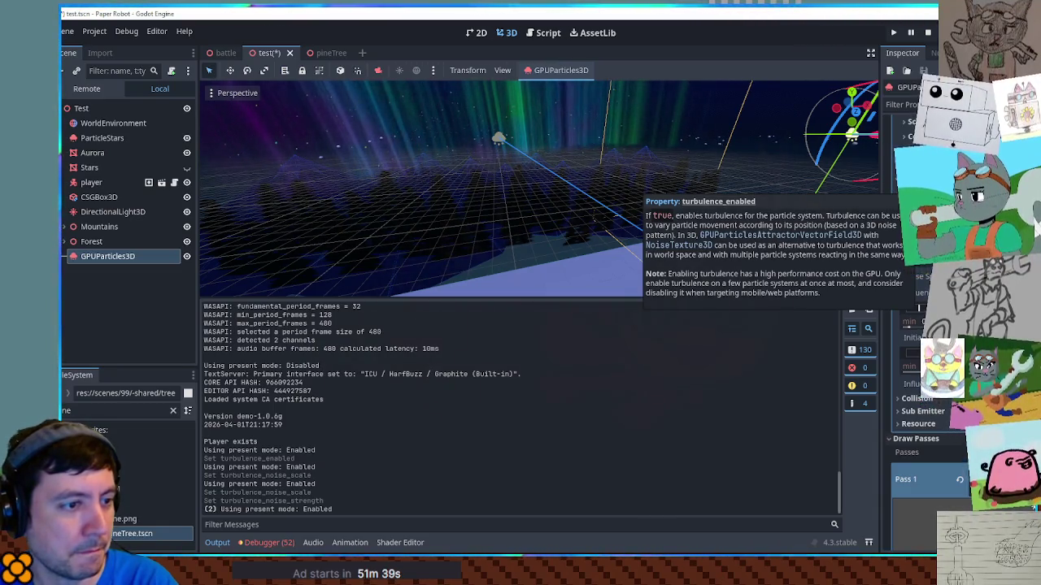
scroll(923, 366, "down", 2)
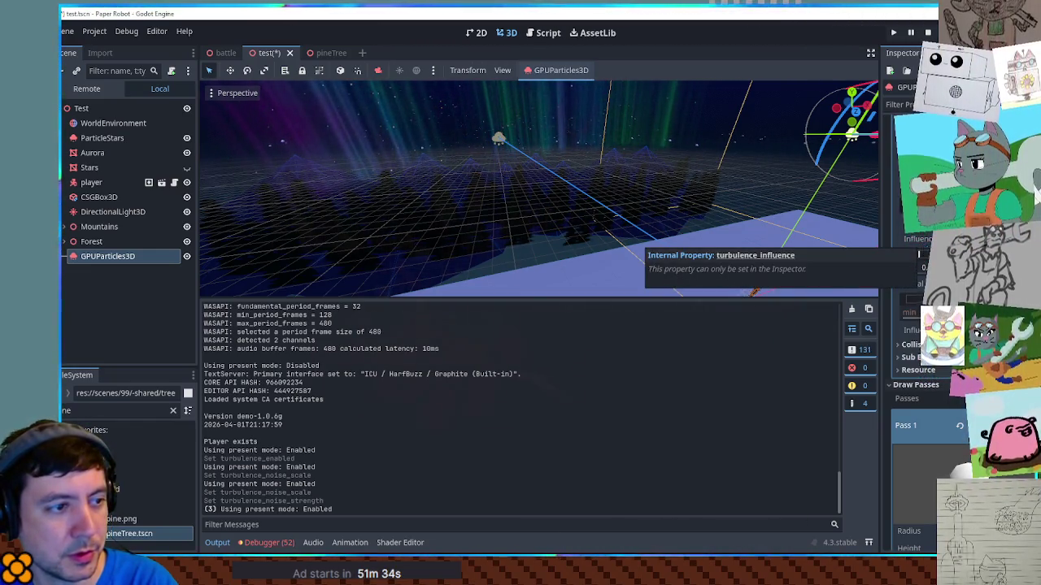
- Settle Turbulence Influence on a small value, then frame and orbit around the particles
left_click_drag(919, 253, 906, 254)
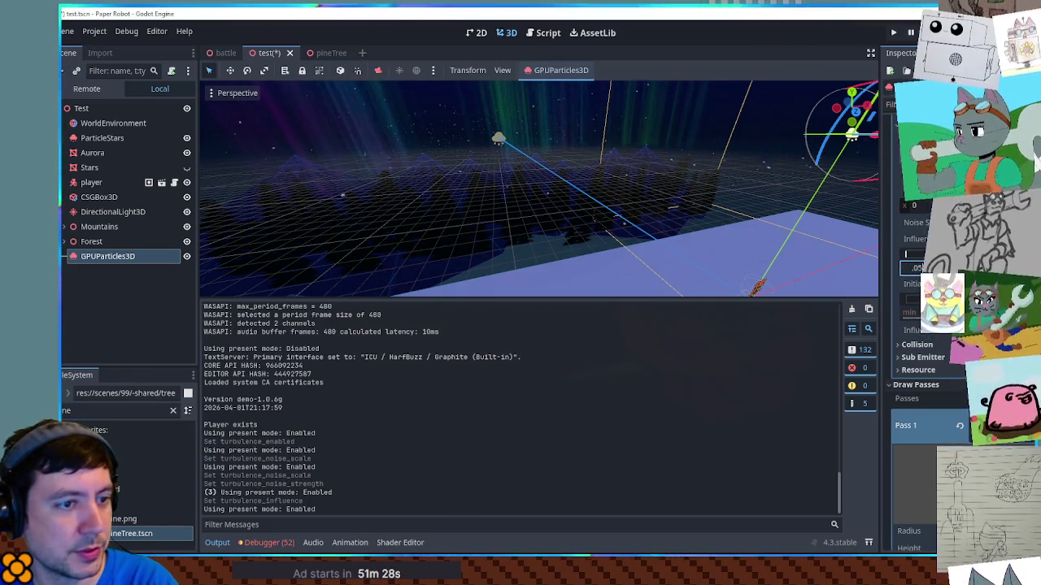
left_click_drag(906, 254, 911, 254)
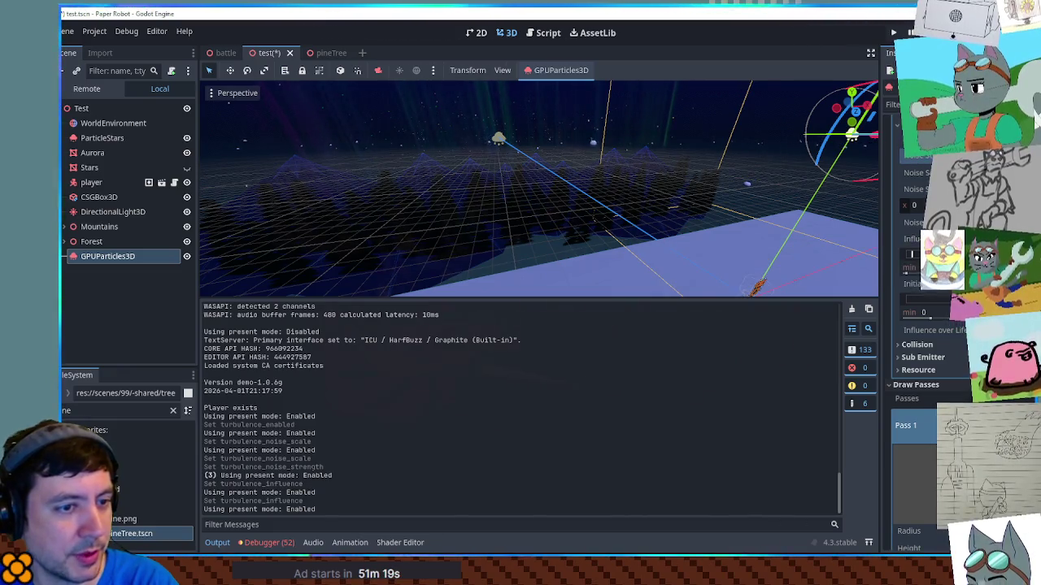
left_click_drag(911, 253, 906, 254)
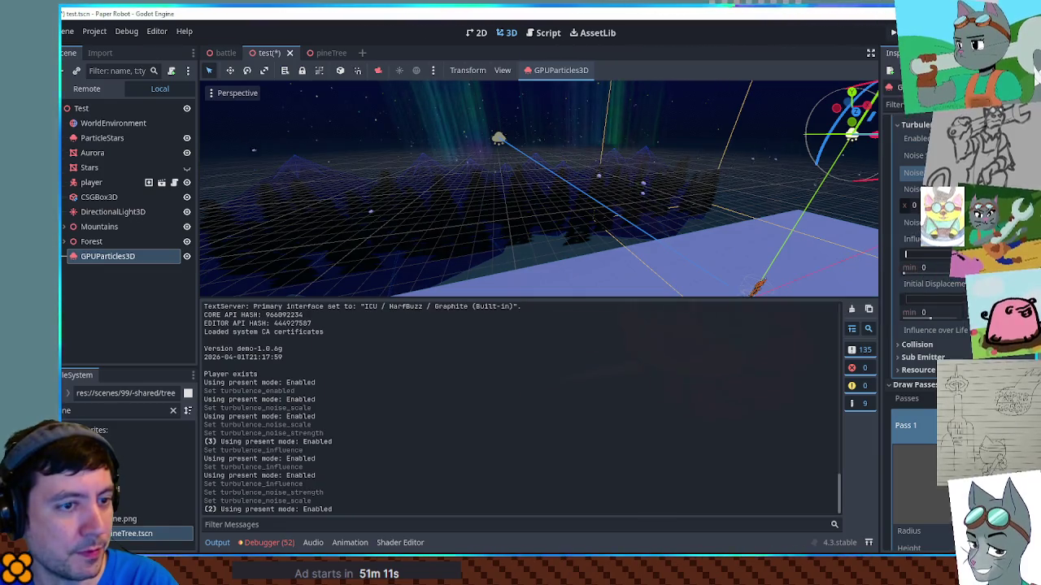
left_click_drag(906, 254, 912, 254)
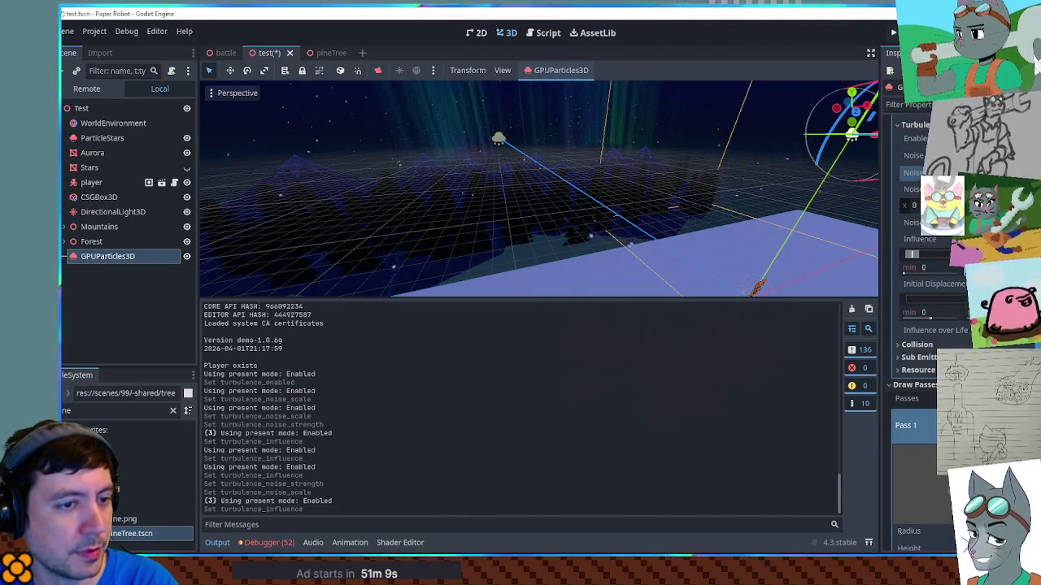
key("f")
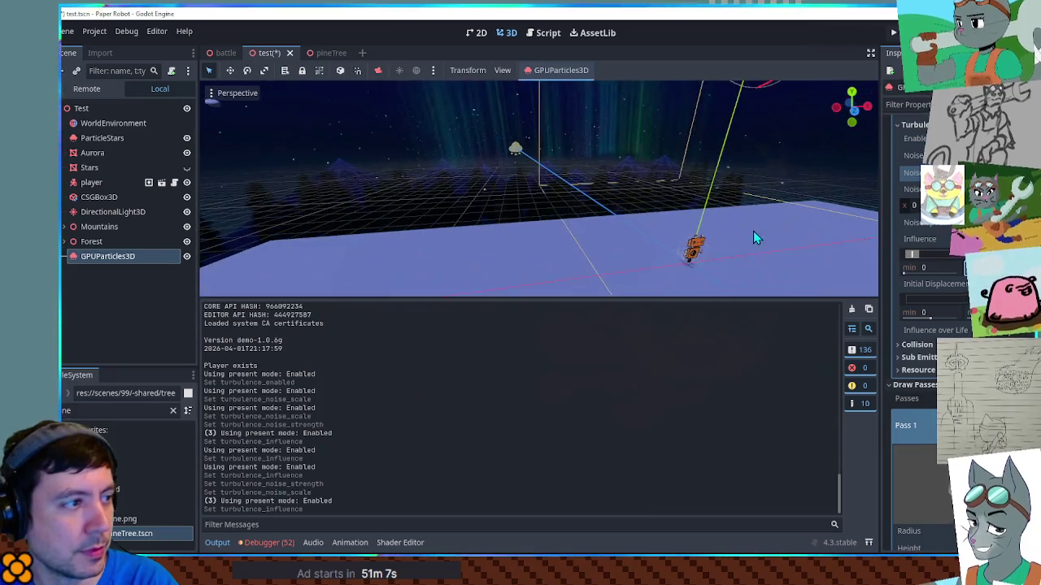
left_click_drag(699, 217, 736, 257)
scroll(919, 325, "up", 10)
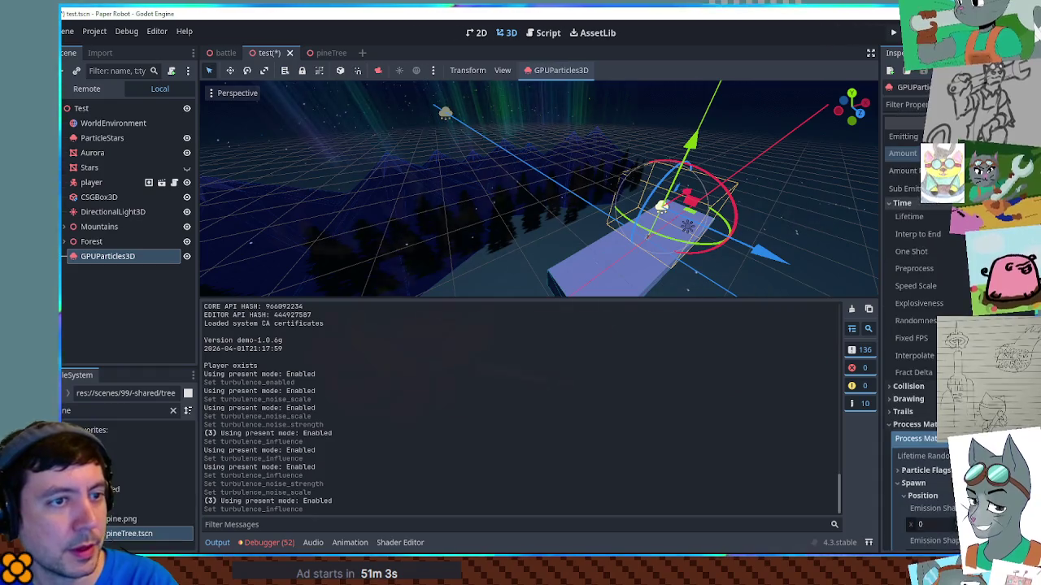
- Switch to Top Orthogonal view (Numpad 7) and zoom in on the platform
scroll(733, 233, "down", 5)
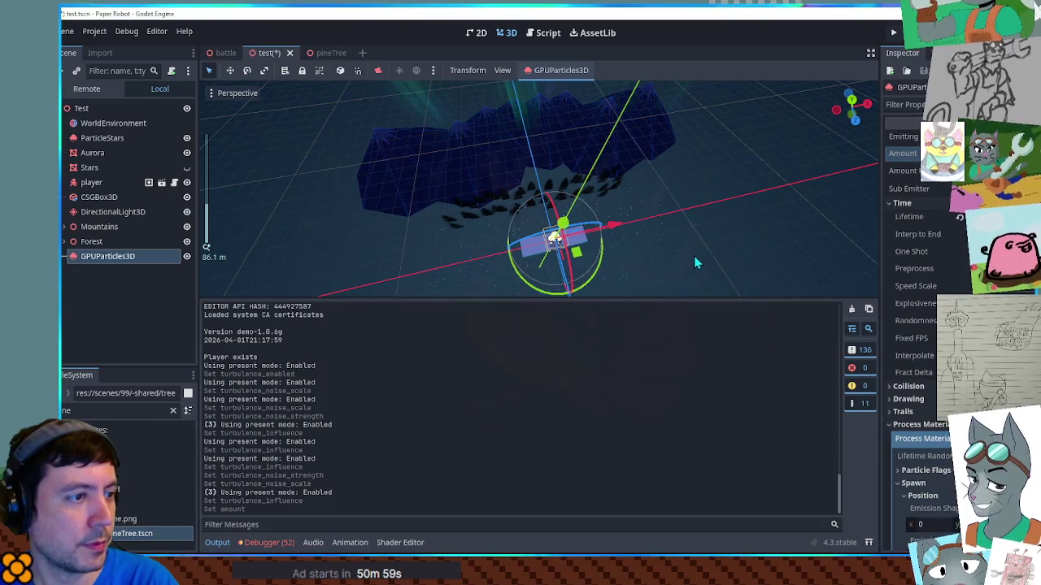
key("KP_7")
scroll(634, 248, "up", 3)
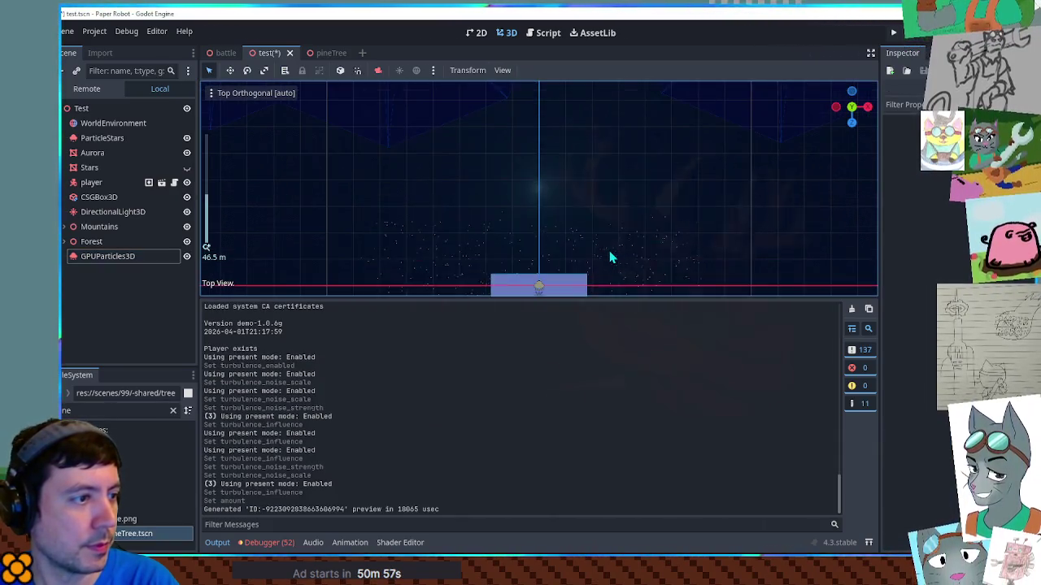
- Rename the GPUParticles3D node to Snow
left_click(217, 542)
key("f")
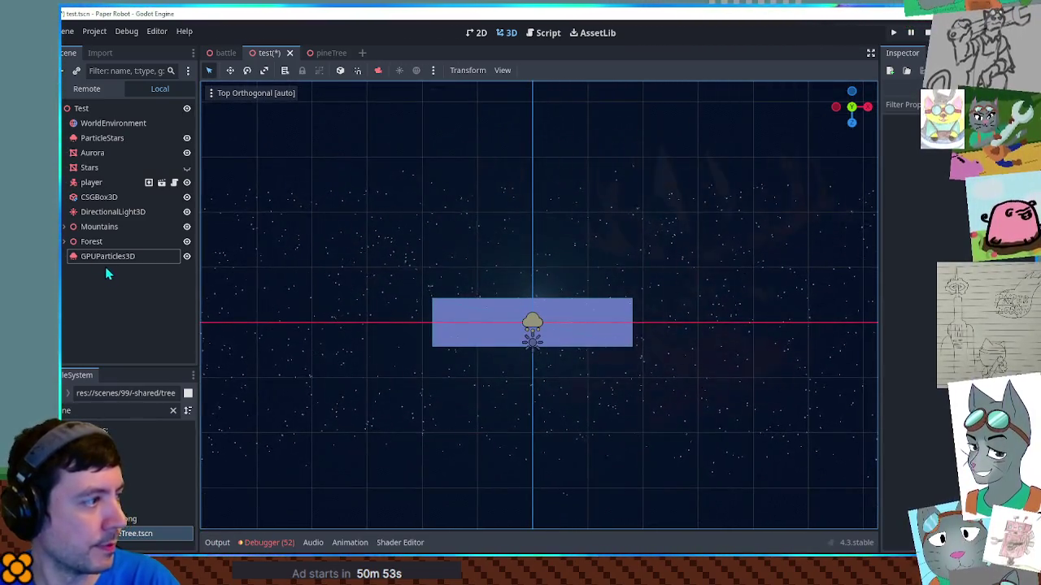
left_click(105, 256)
double_click(105, 256)
type("Snow")
key("Return")
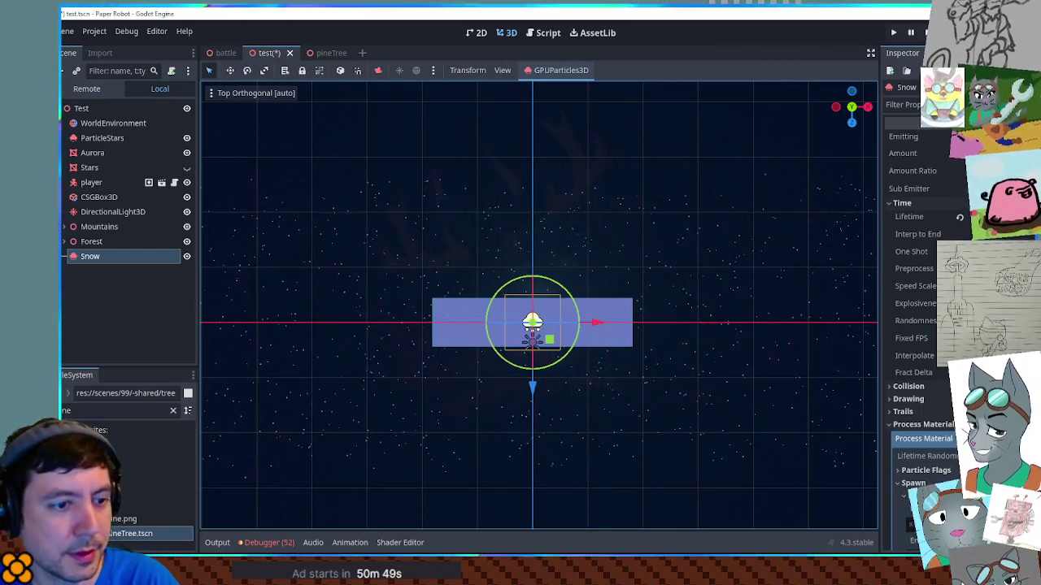
- Set the emission box X extent to 30
scroll(946, 452, "down", 5)
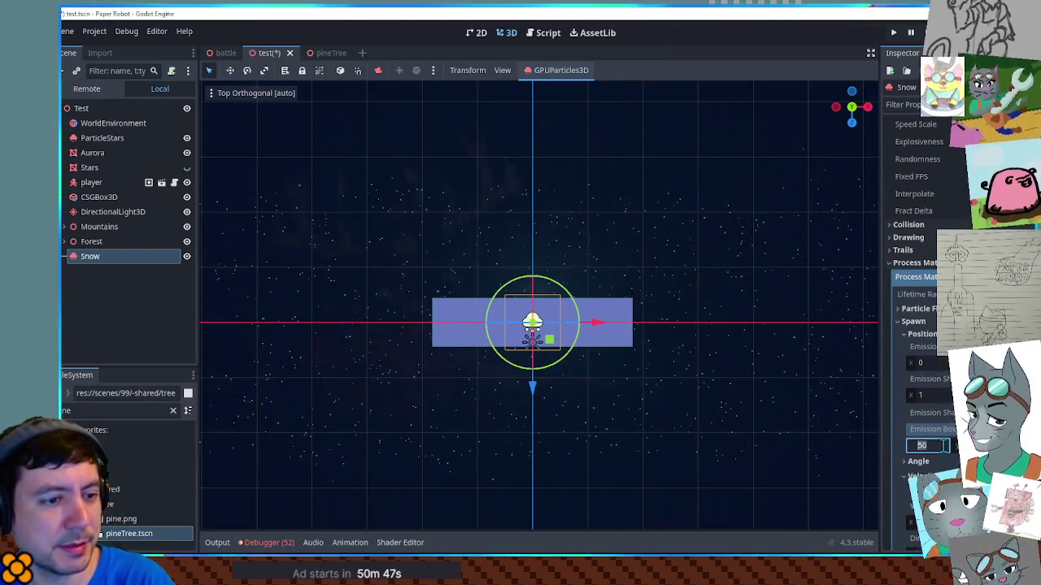
left_click(943, 444)
type("30")
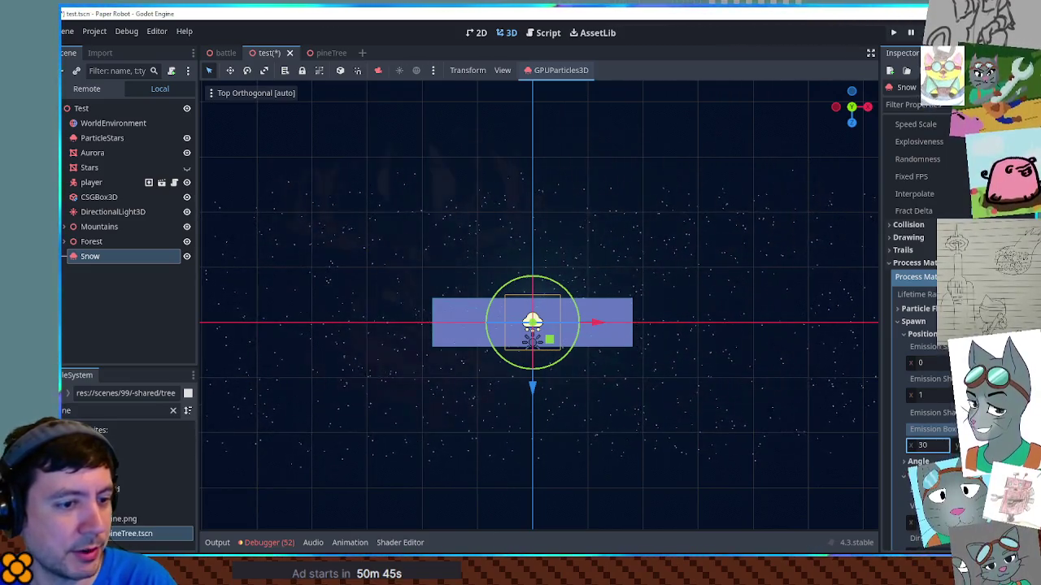
key("Return")
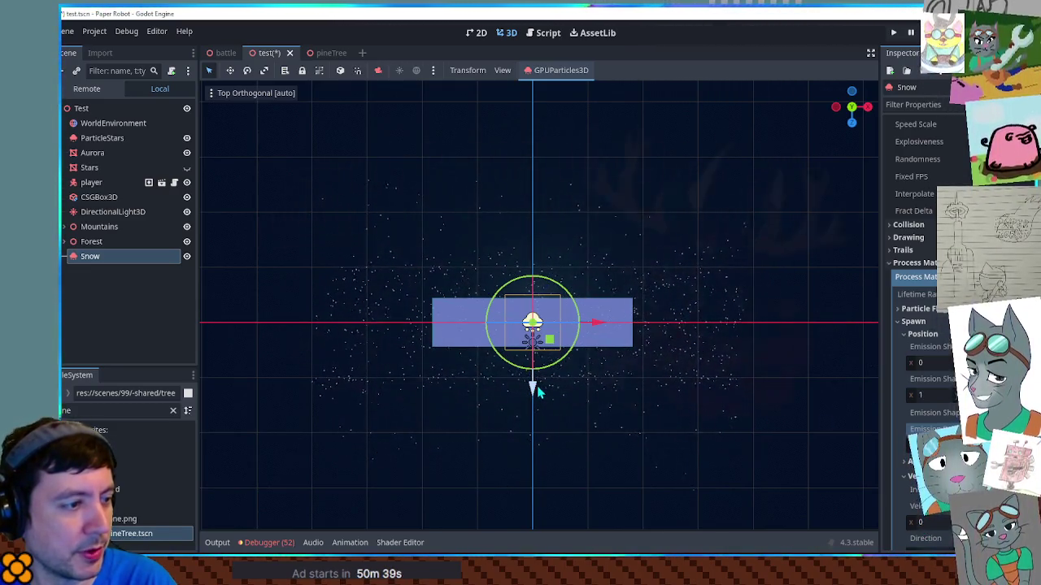
- Raise the Snow emitter higher and run the scene with F6
left_click_drag(531, 384, 532, 341)
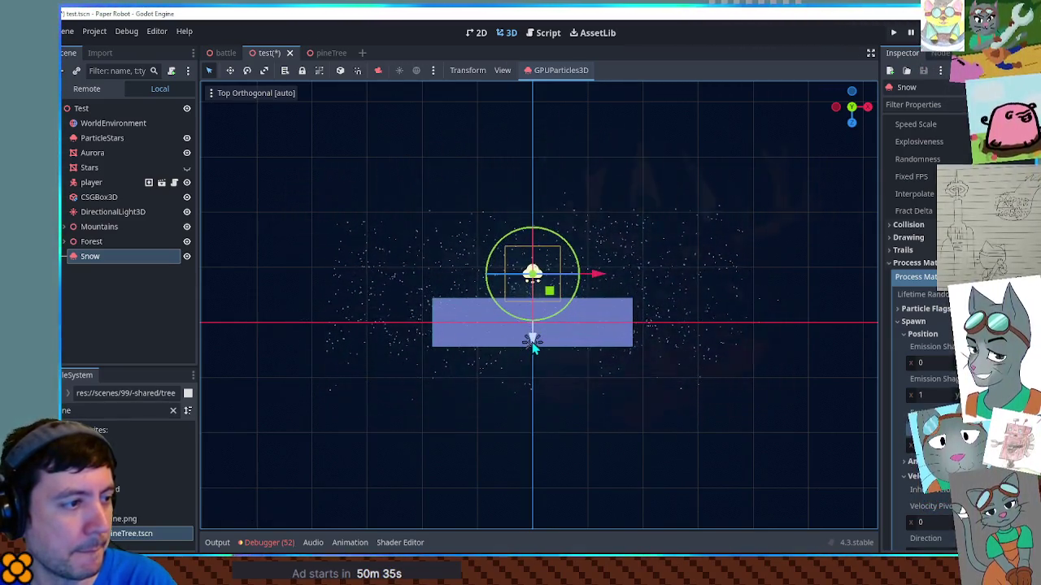
left_click(679, 453)
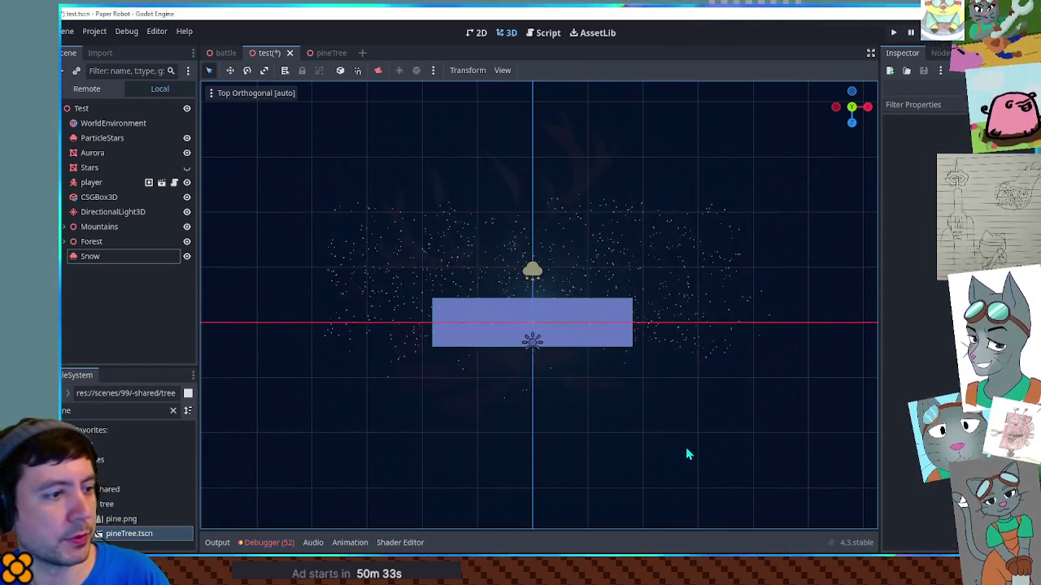
key("F6")
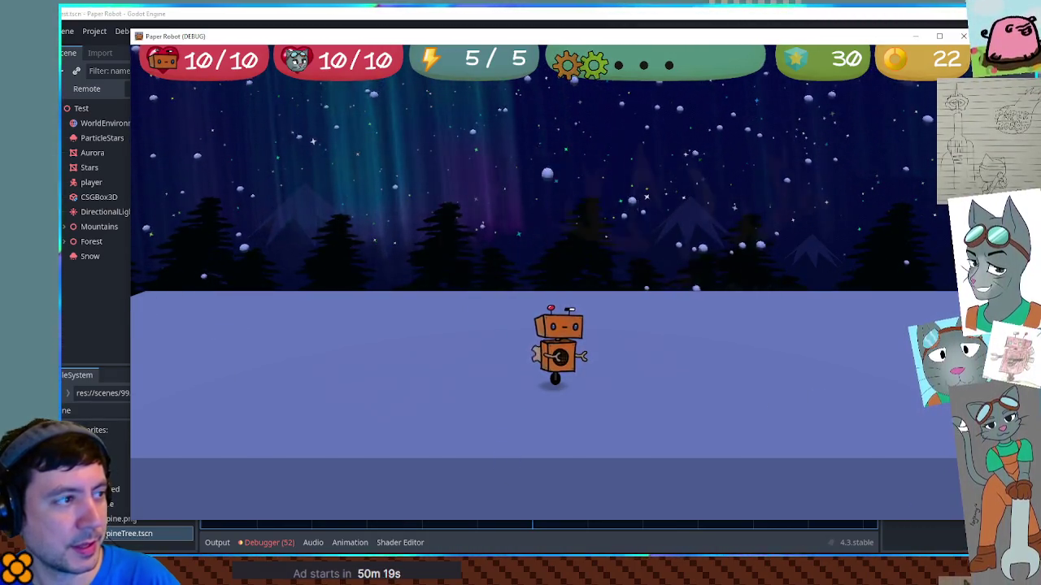
key("F8")
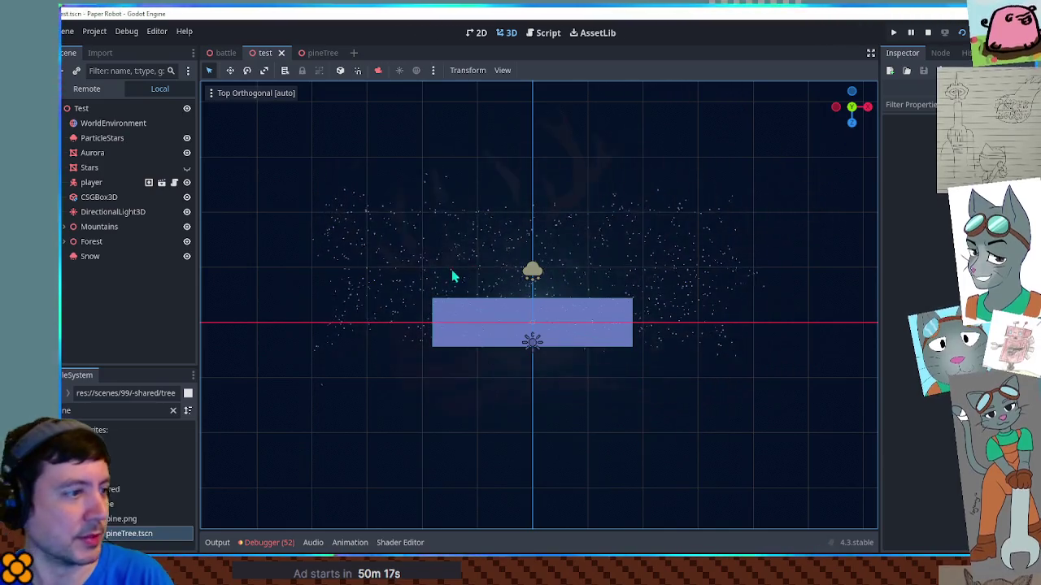
left_click(120, 213)
left_click(89, 257)
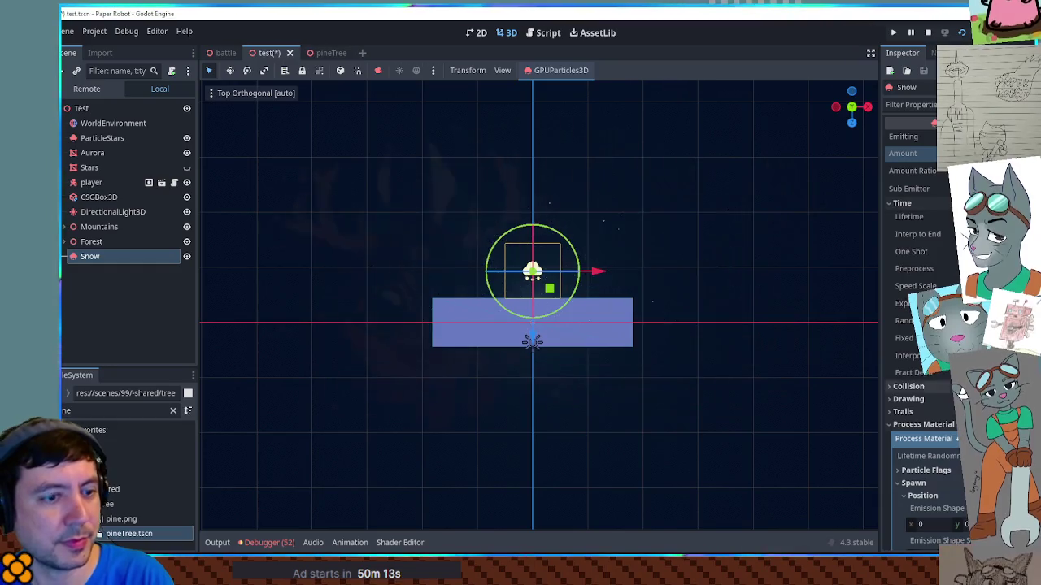
key("space")
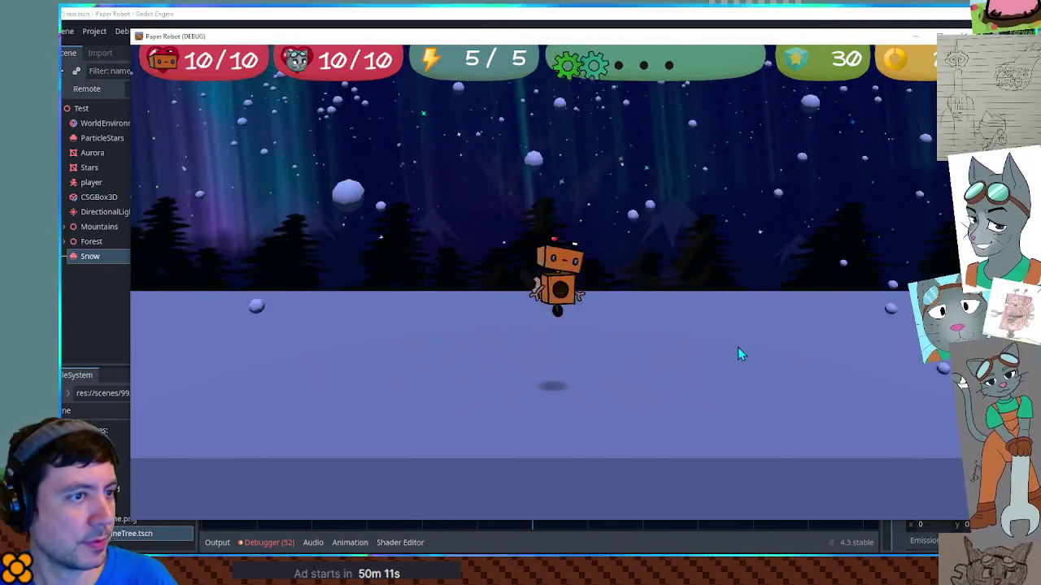
key("space")
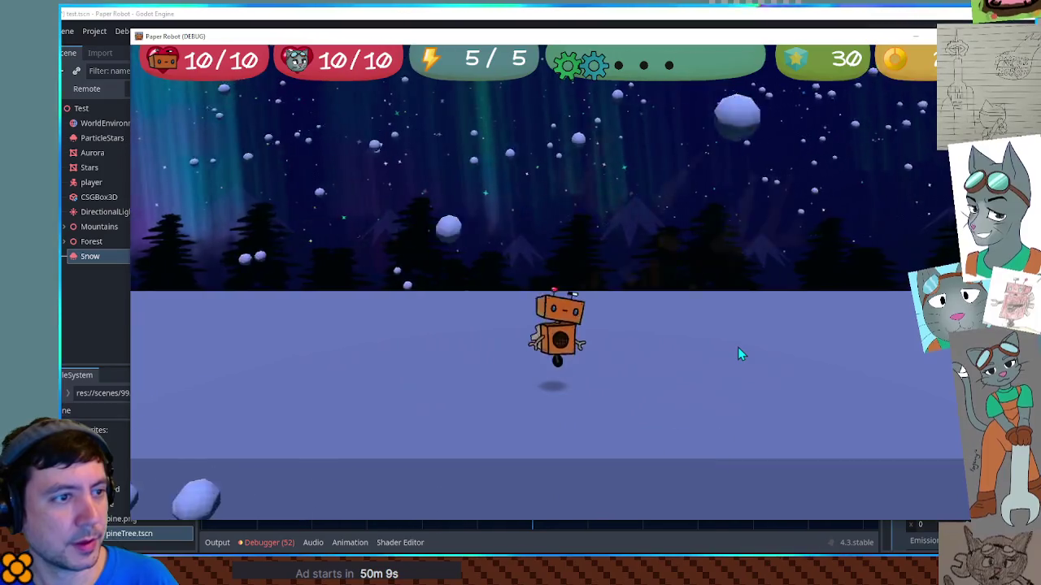
key("Left")
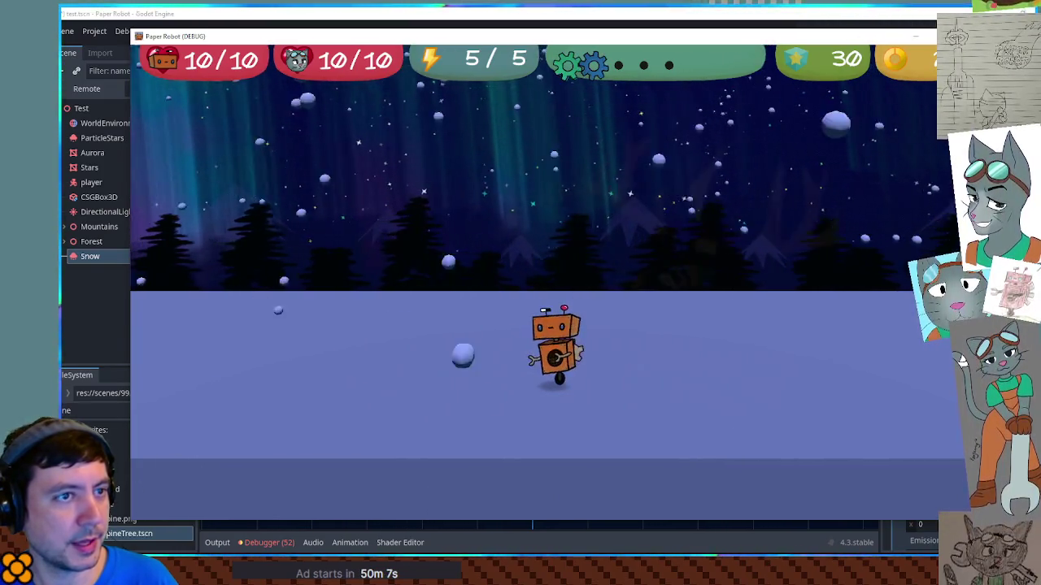
key("F8")
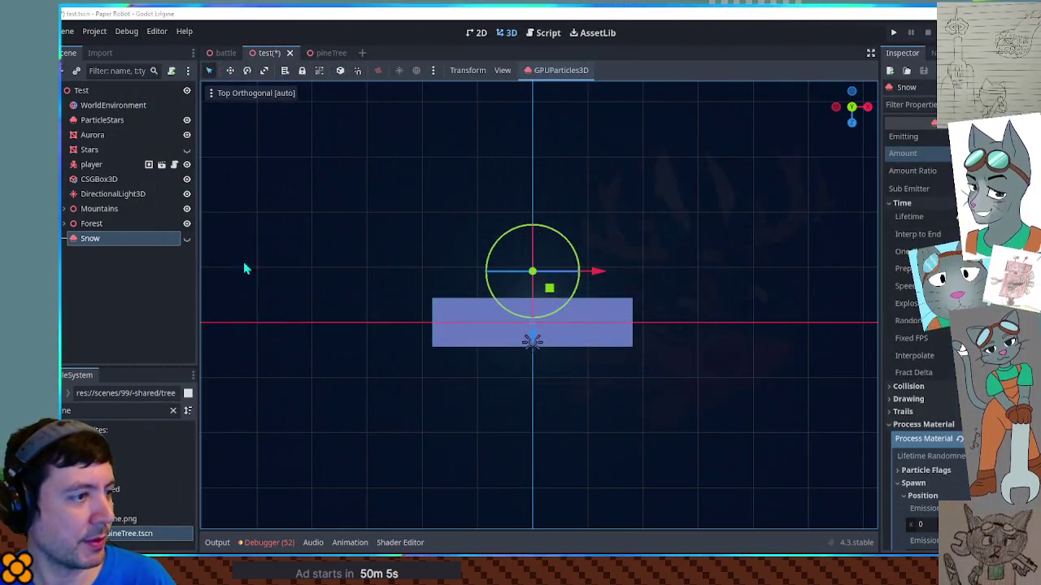
- Save the test scene with Ctrl+S, then switch over to the penguin painting in Krita
key("ctrl+s")
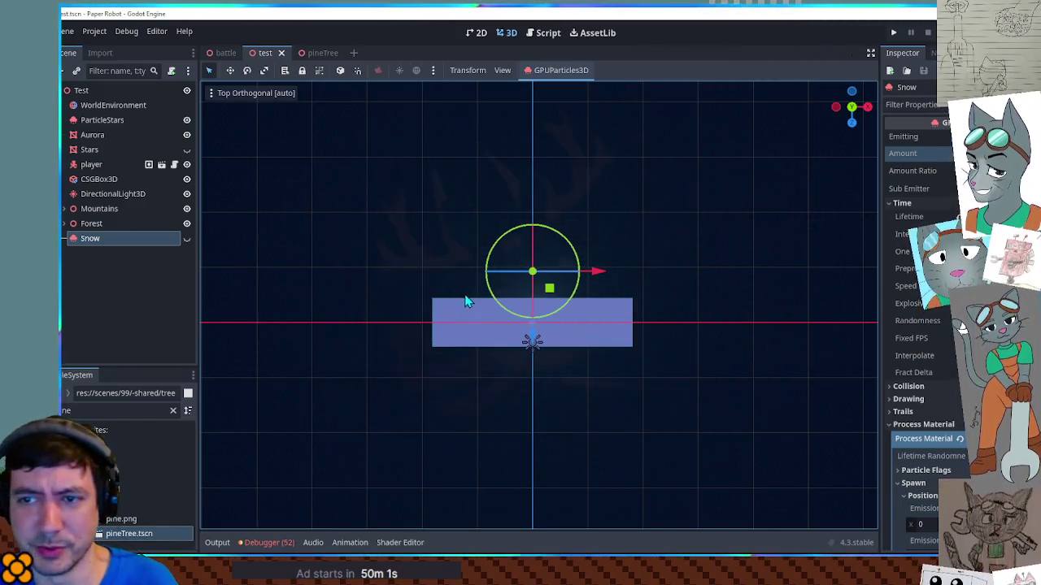
mouse_move(620, 274)
left_mouse_down()
mouse_move(593, 351)
mouse_move(608, 272)
mouse_move(591, 265)
mouse_move(582, 309)
left_mouse_up()
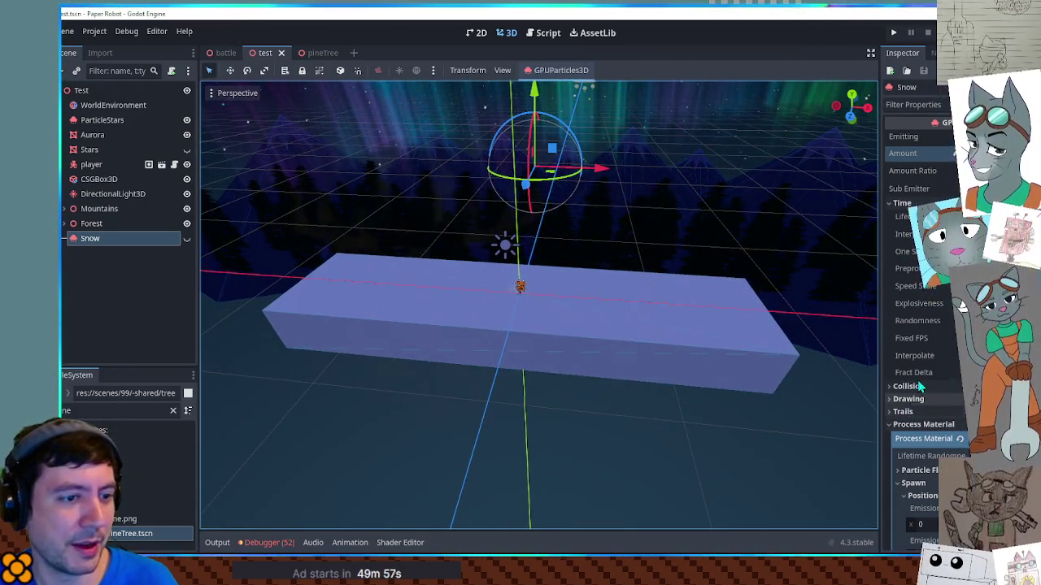
scroll(933, 361, "down", 5)
scroll(933, 360, "down", 10)
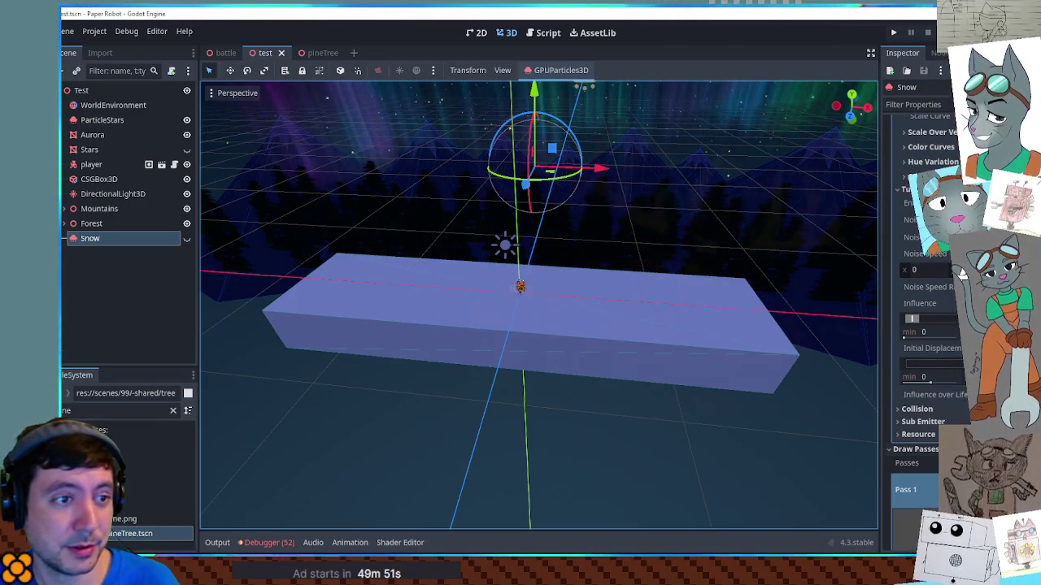
scroll(962, 276, "up", 5)
key("ctrl+s")
left_click_drag(740, 321, 753, 341)
key("alt+Tab")
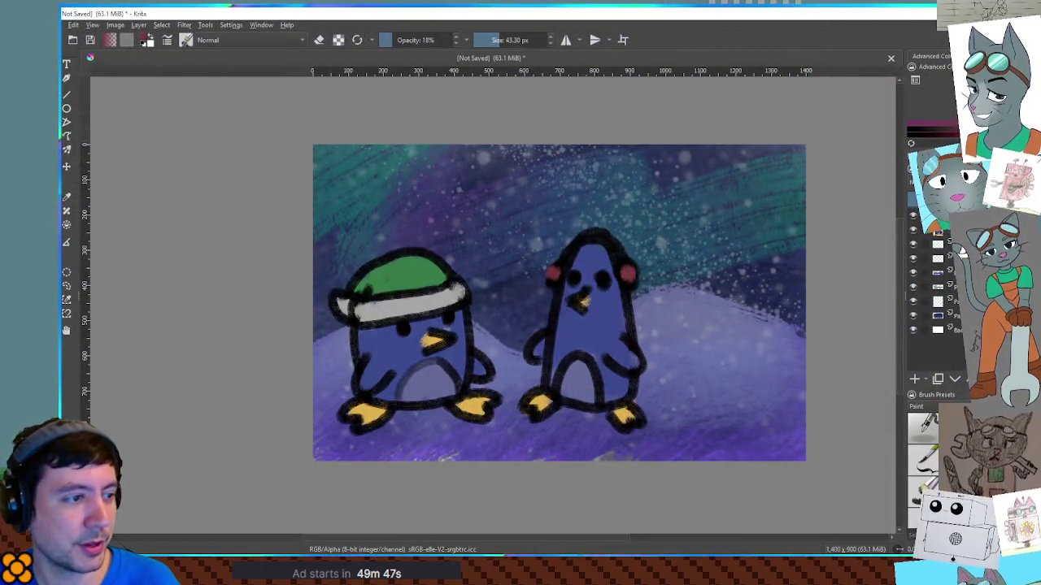
- Switch from Krita back to the Godot editor's test scene
key("alt+Tab")
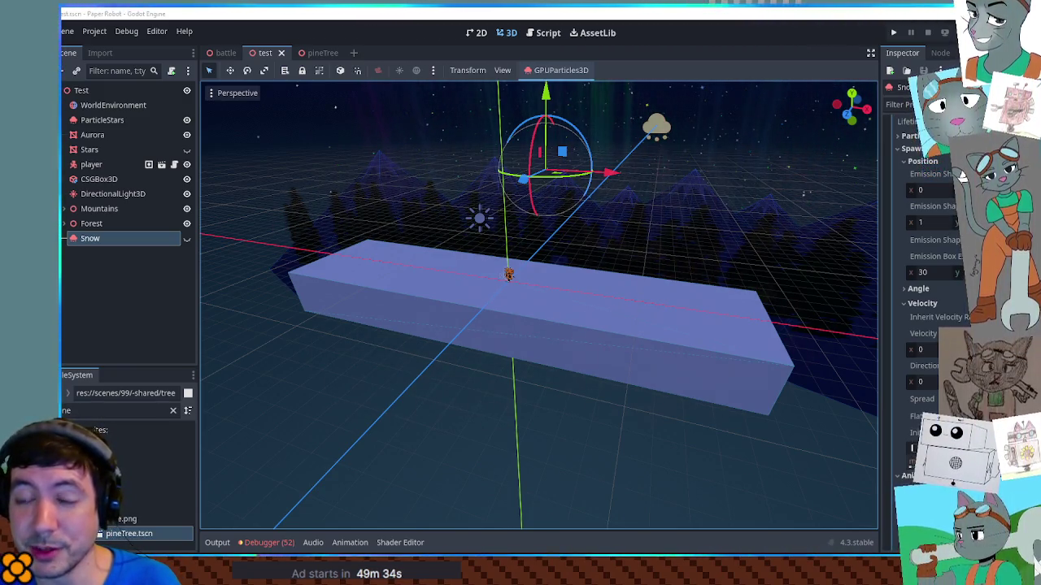
mouse_move(793, 262)
left_mouse_down()
mouse_move(783, 250)
mouse_move(618, 239)
mouse_move(772, 247)
mouse_move(724, 225)
left_mouse_up()
mouse_move(579, 169)
left_mouse_down()
mouse_move(623, 168)
mouse_move(632, 146)
mouse_move(637, 228)
left_mouse_up()
scroll(636, 228, "up", 3)
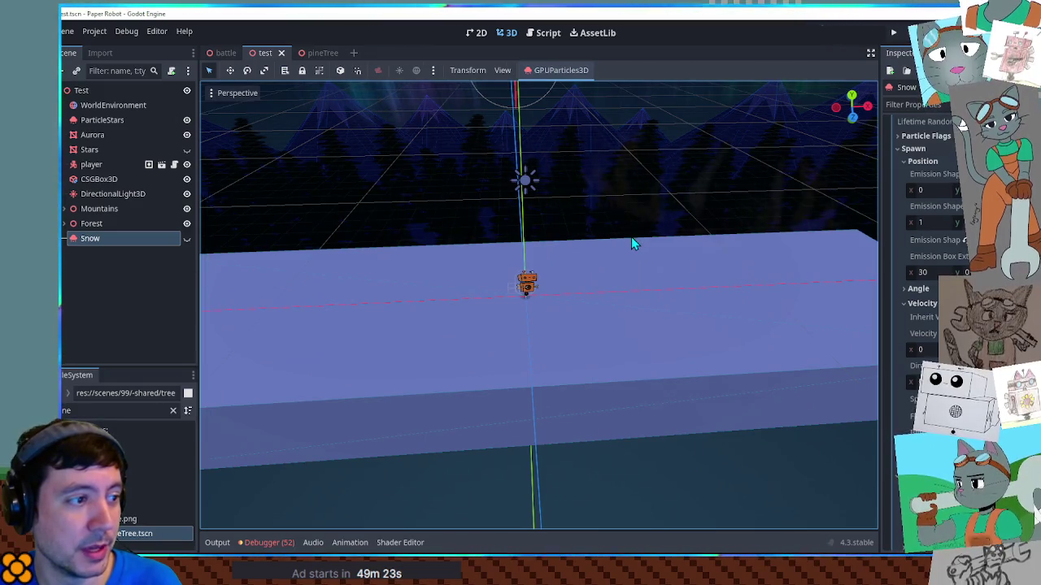
scroll(632, 241, "down", 2)
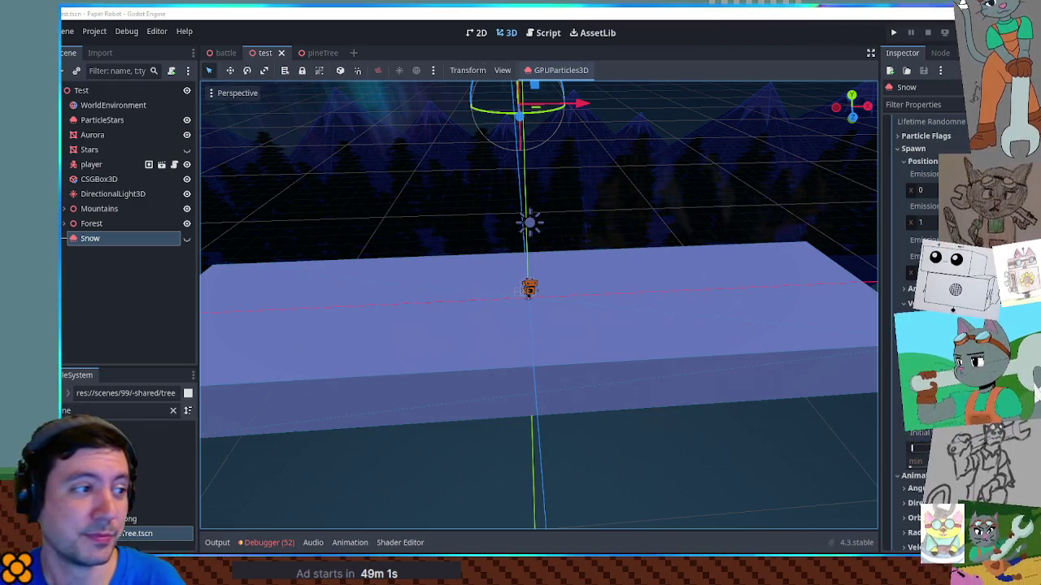
left_click(682, 431)
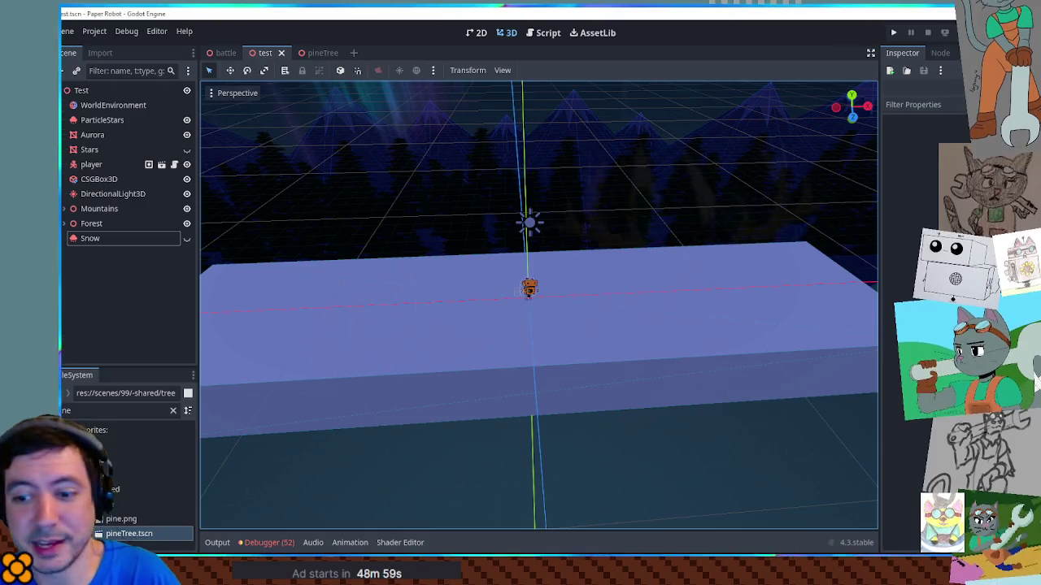
- Run the current test scene with F6 to check the snow
key("F6")
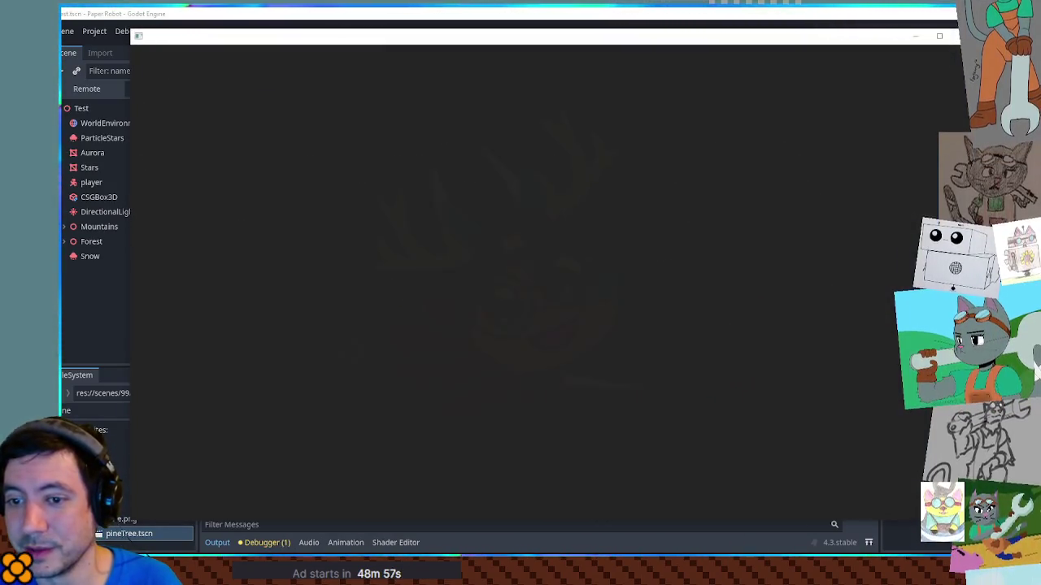